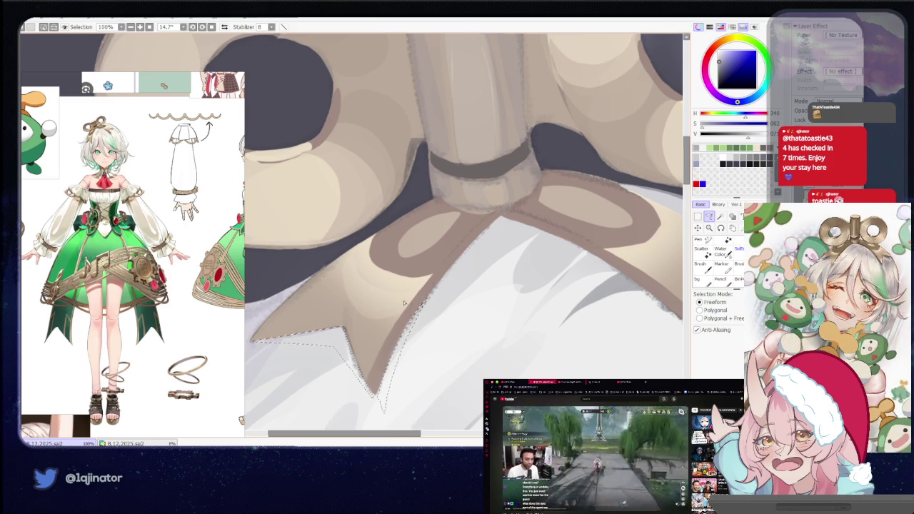
Rotate the canvas to work along the hair, then turn it back near upright.
scroll(404, 303, down, 1)
key(b)
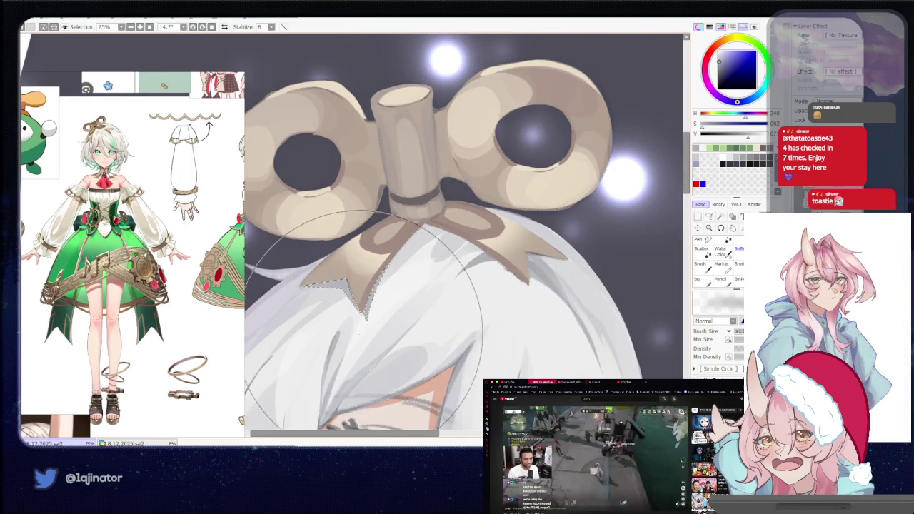
scroll(364, 315, down, 2)
key(l)
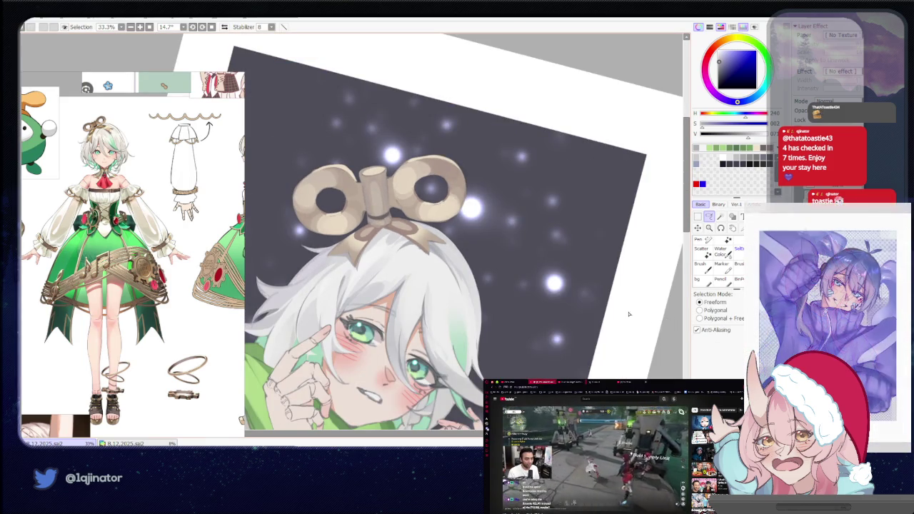
scroll(482, 280, up, 2)
drag(478, 263, 366, 256)
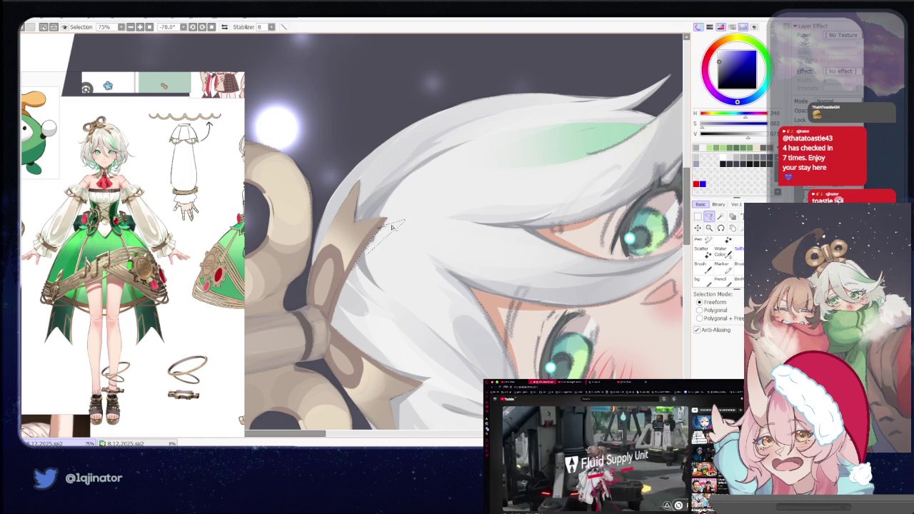
scroll(378, 300, down, 2)
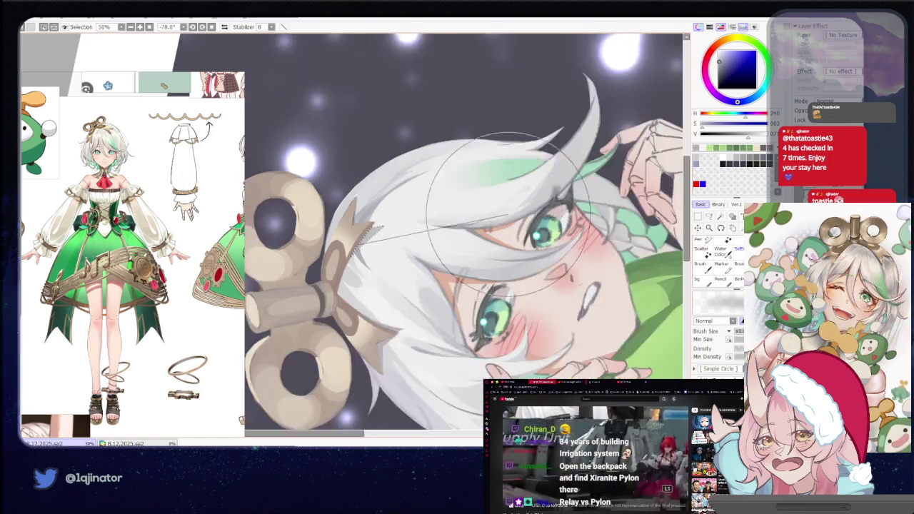
scroll(379, 300, down, 2)
drag(607, 65, 595, 255)
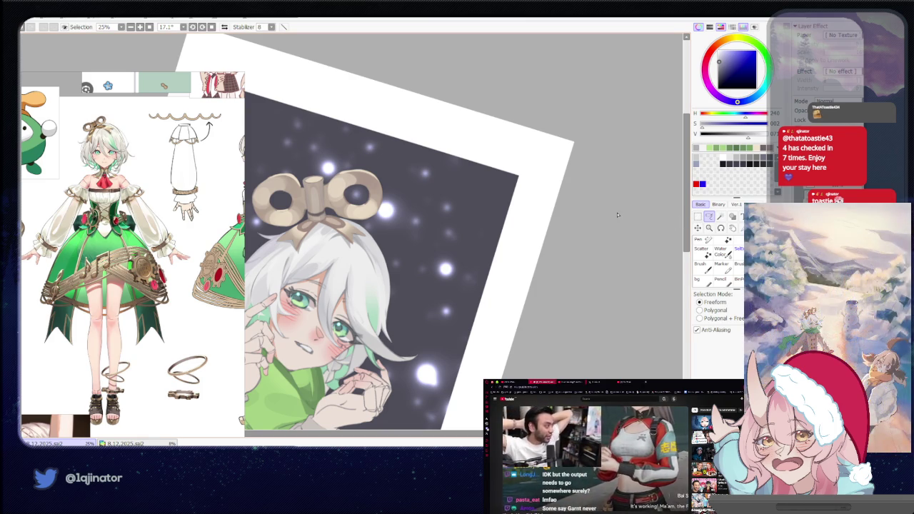
Straighten the canvas rotation and bring the character's face into view.
scroll(546, 280, up, 2)
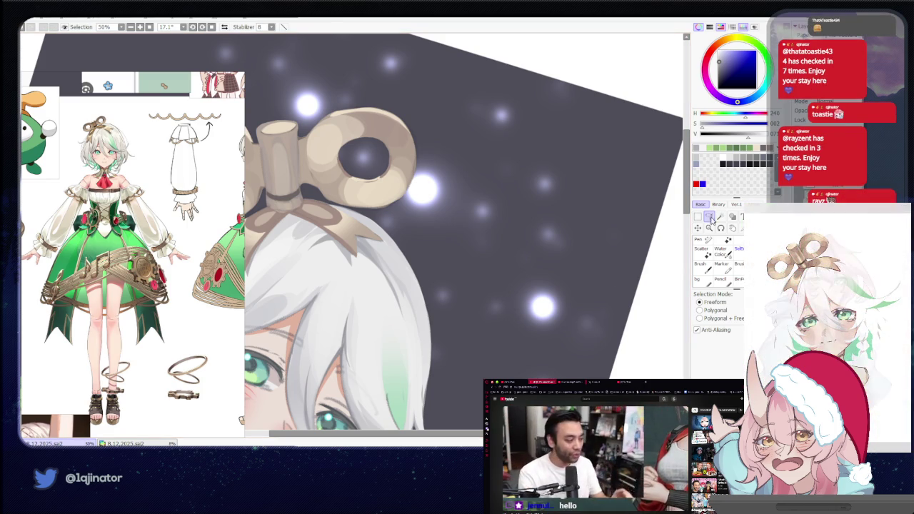
scroll(414, 236, up, 1)
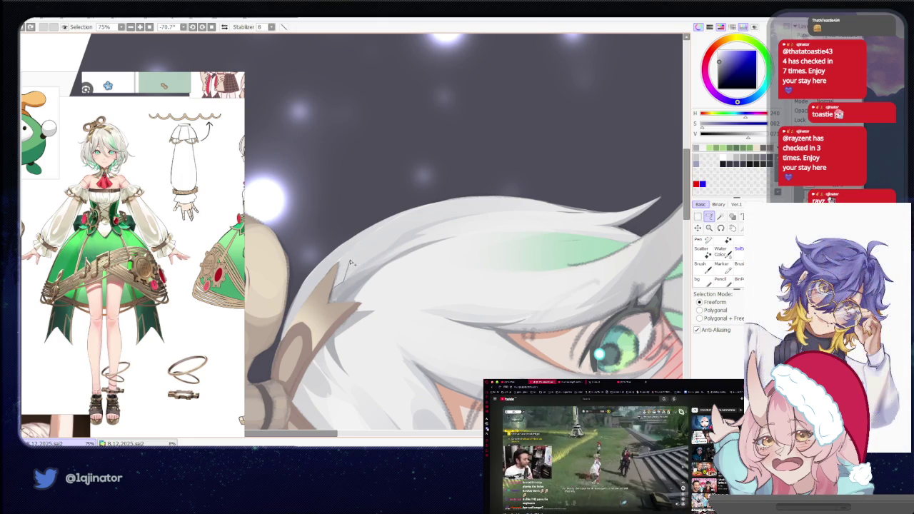
key(b)
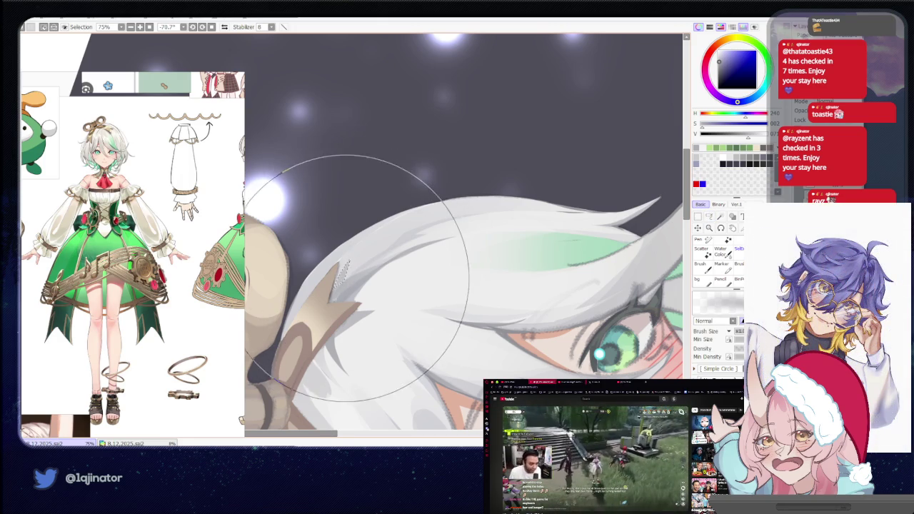
scroll(468, 243, down, 2)
drag(469, 244, 385, 345)
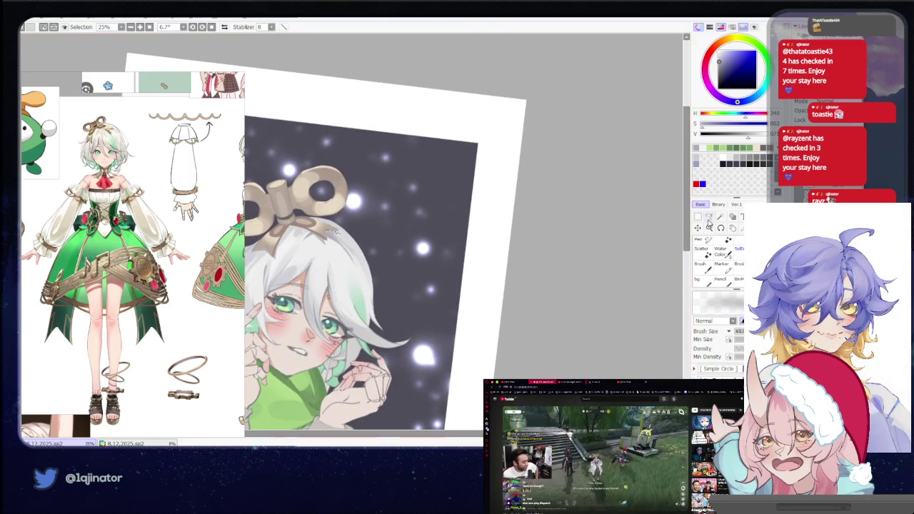
click(709, 217)
drag(407, 399, 485, 307)
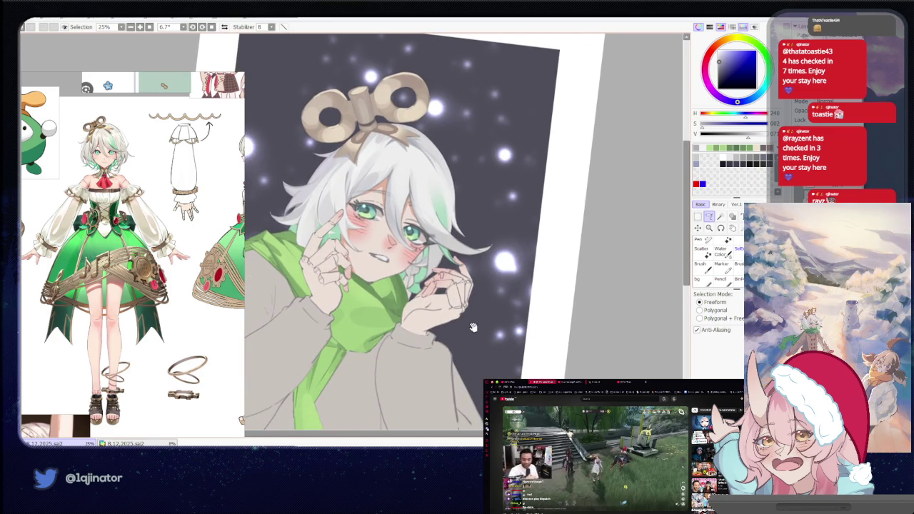
drag(464, 345, 457, 314)
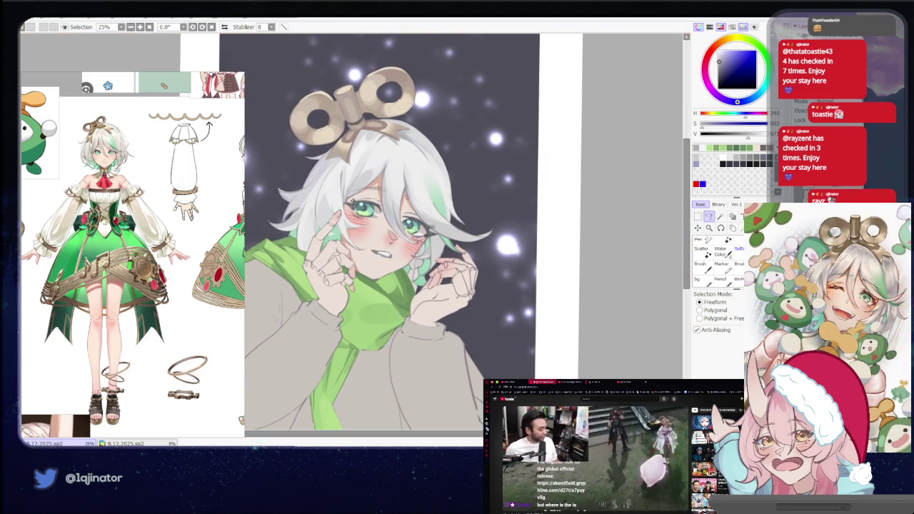
Zoom in over the eyes and pick a pale grey-teal brush colour.
scroll(410, 267, up, 1)
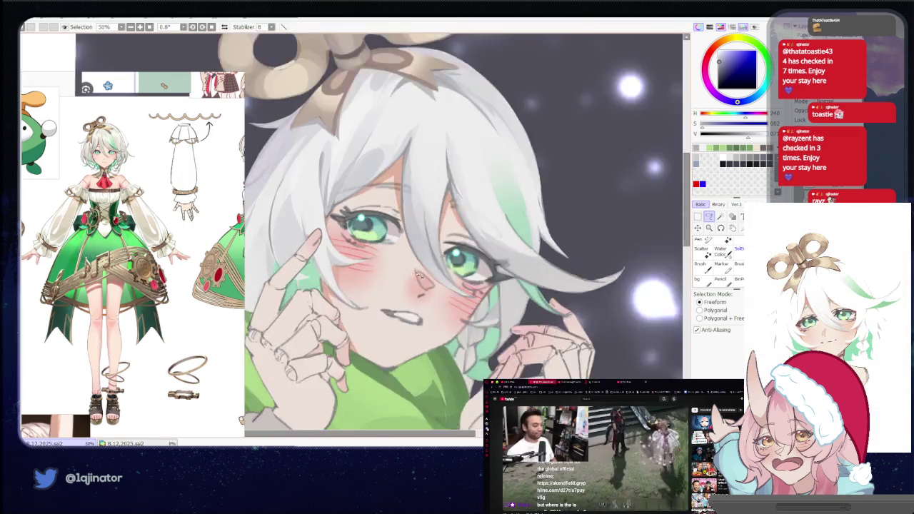
scroll(409, 267, up, 2)
drag(409, 267, 376, 299)
key(b)
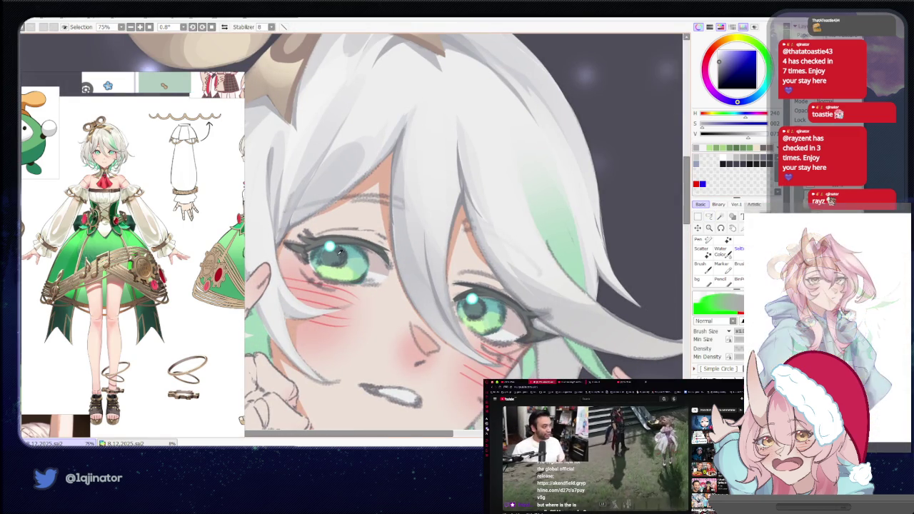
alt+click(408, 241)
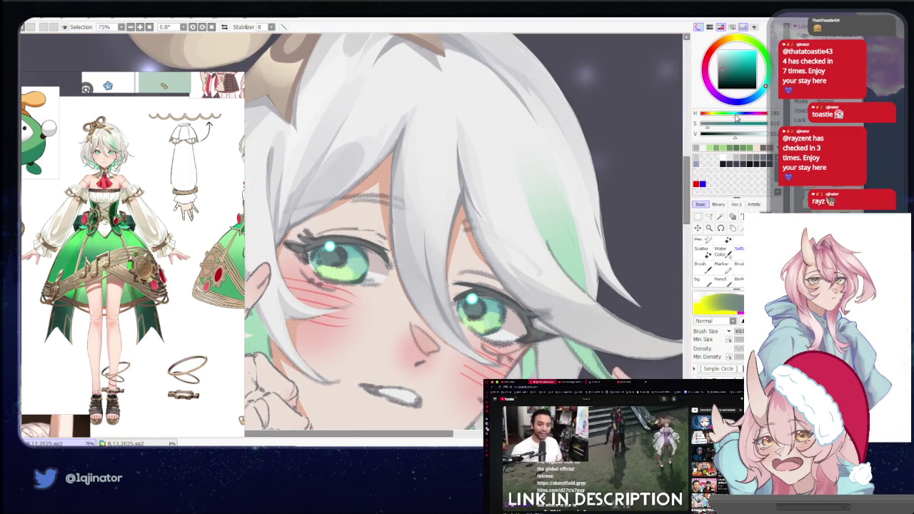
Switch to the Selection tool and shift the view across the face.
click(709, 216)
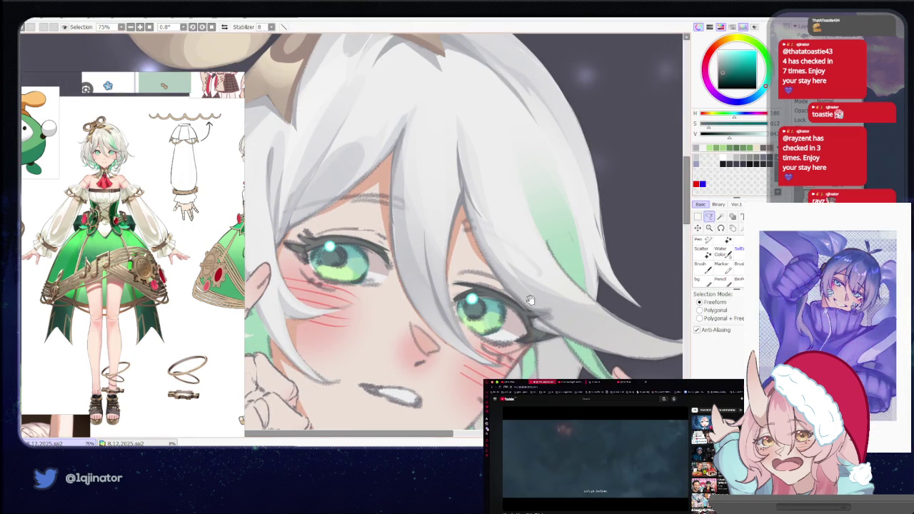
drag(529, 300, 475, 270)
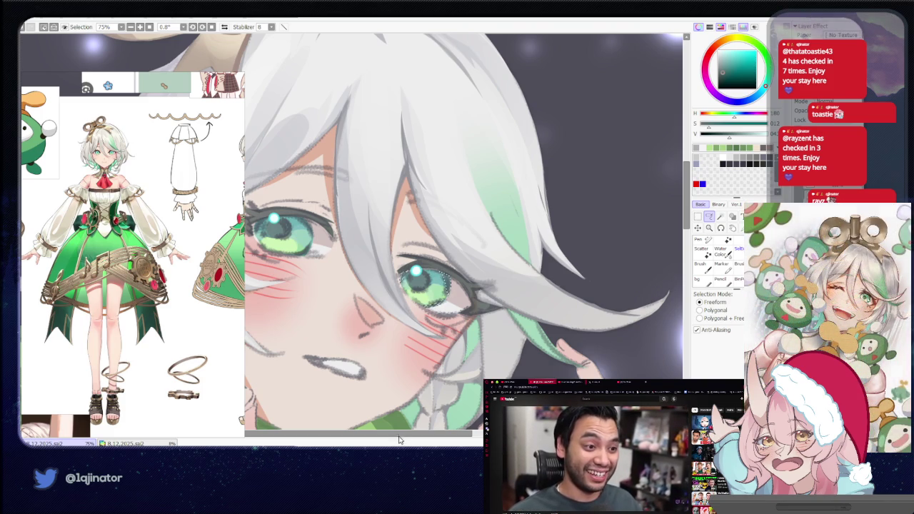
scroll(370, 284, left, 3)
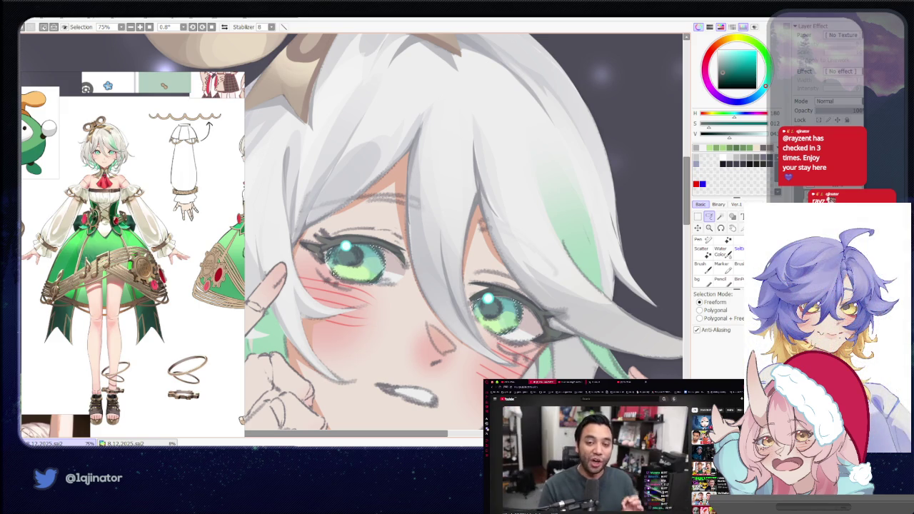
Zoom out to check the full canvas, then zoom back in close on the eyes.
key(b)
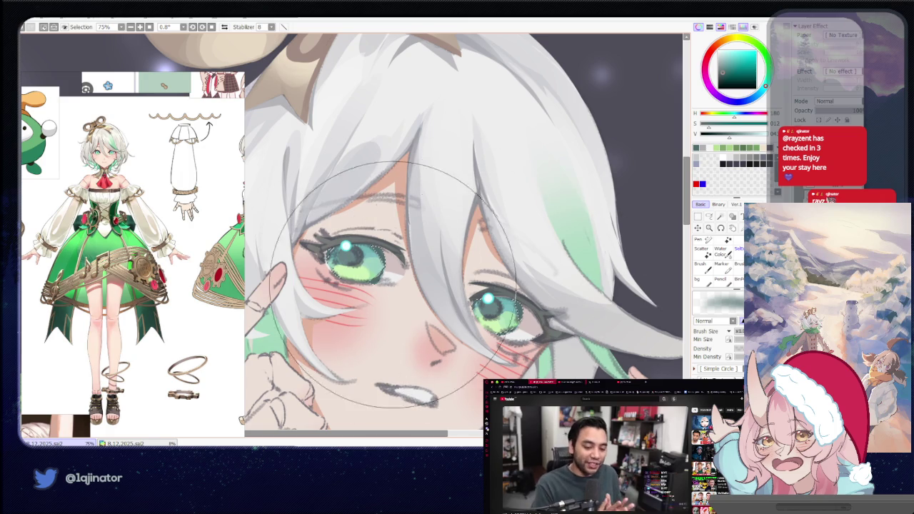
key(ctrl+minus)
click(709, 216)
key(ctrl+minus)
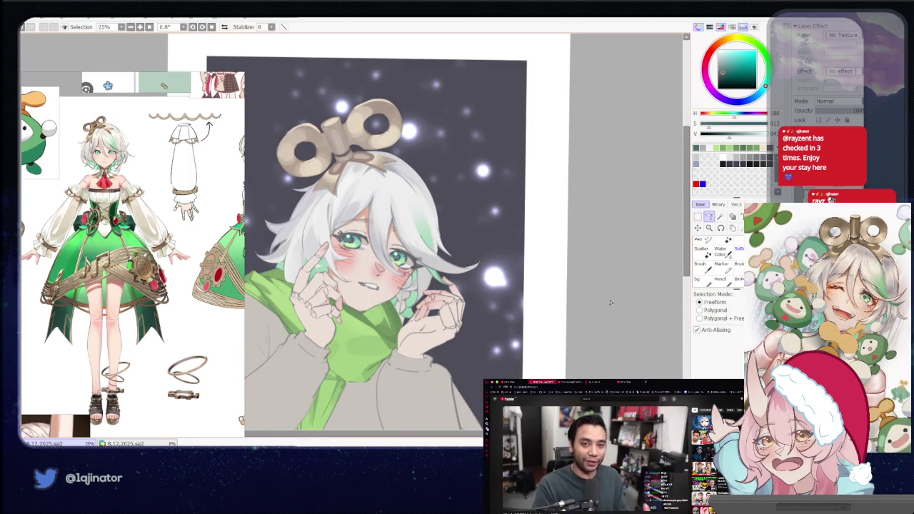
key(ctrl+plus)
key(ctrl+plus)
key(ctrl+plus)
key(b)
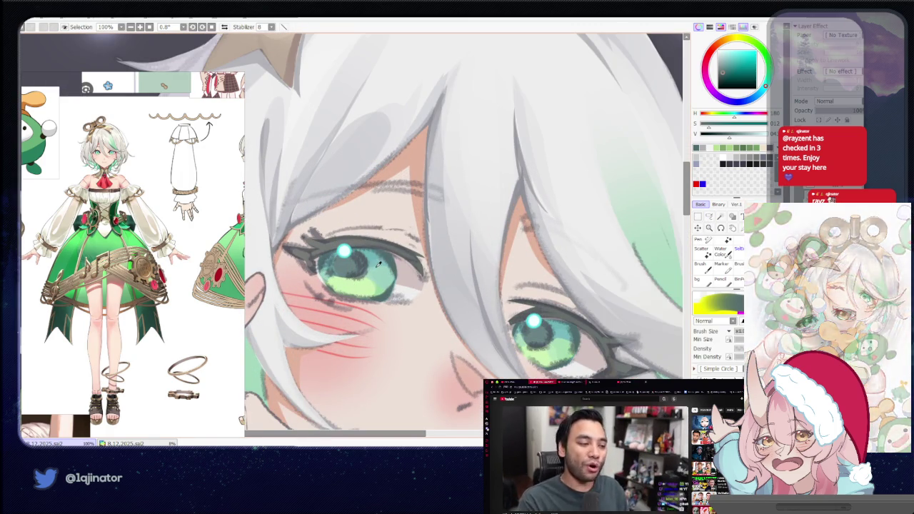
Paint small teal touches into the upper eye's iris, then zoom out to the whole canvas.
key(m)
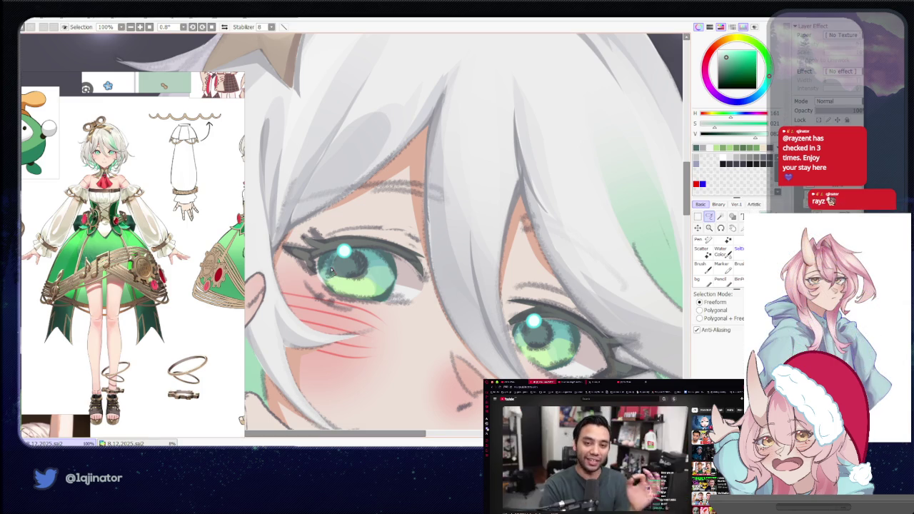
key(b)
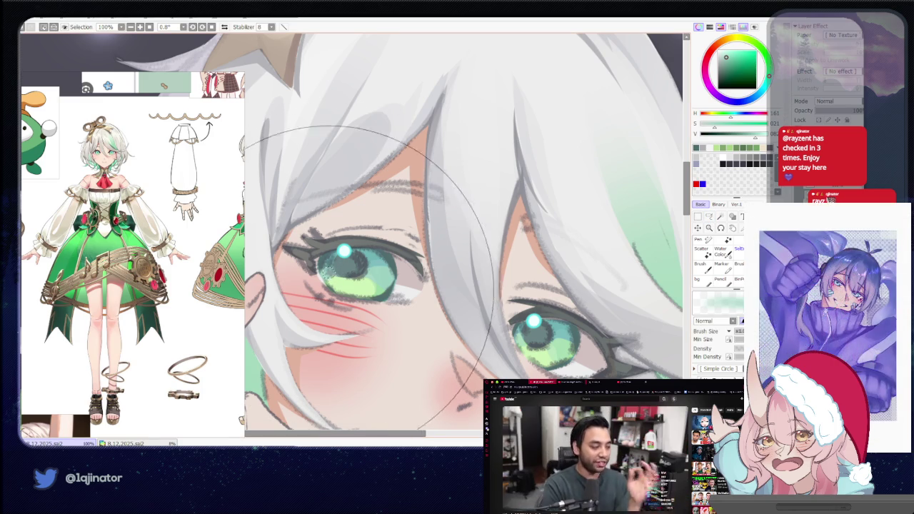
key(l)
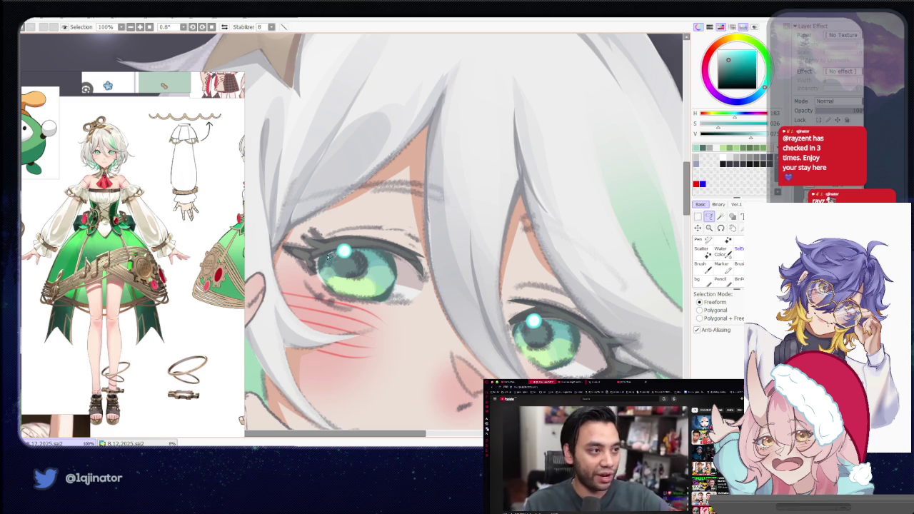
key(b)
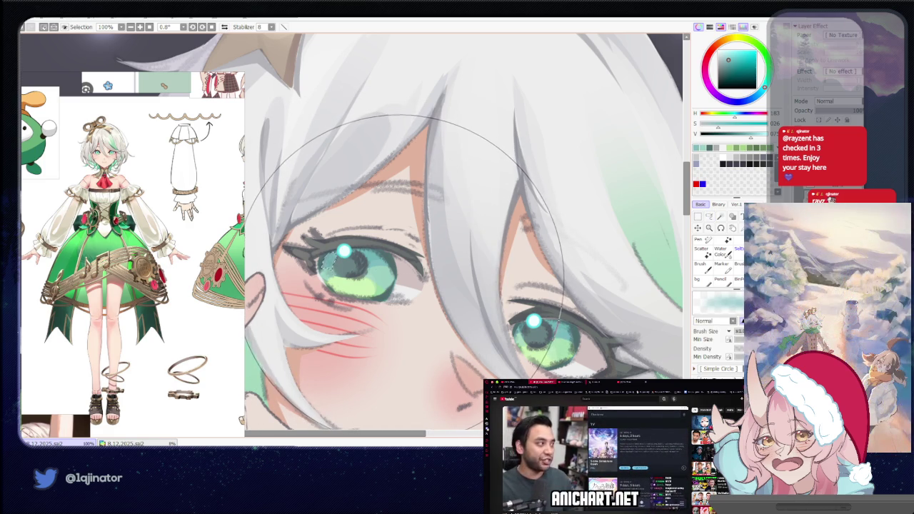
scroll(371, 275, down, 3)
key(minus)
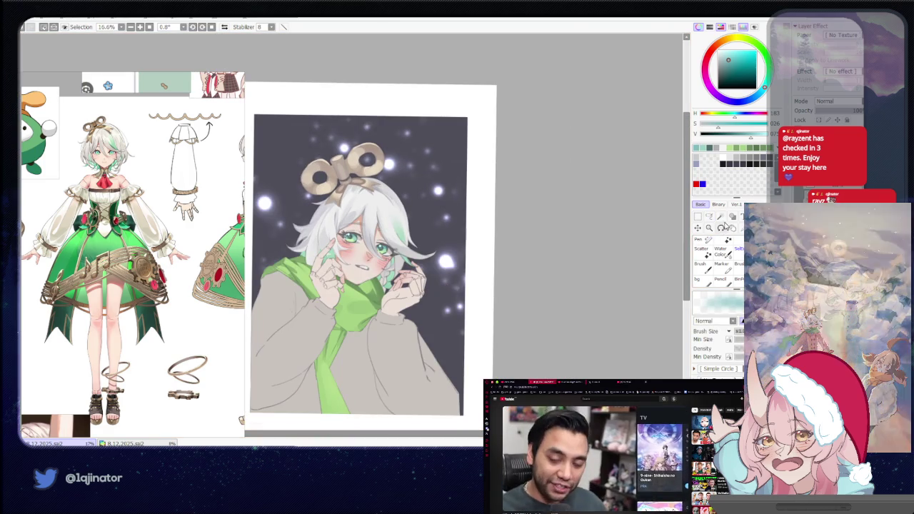
Zoom in and sample the dark red of the blush lines, fine-tuning its hue.
click(709, 216)
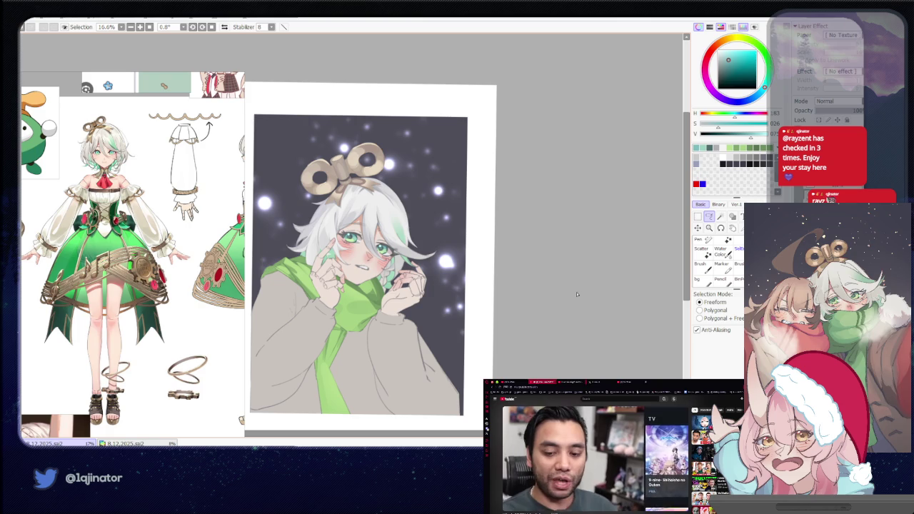
scroll(564, 303, up, 2)
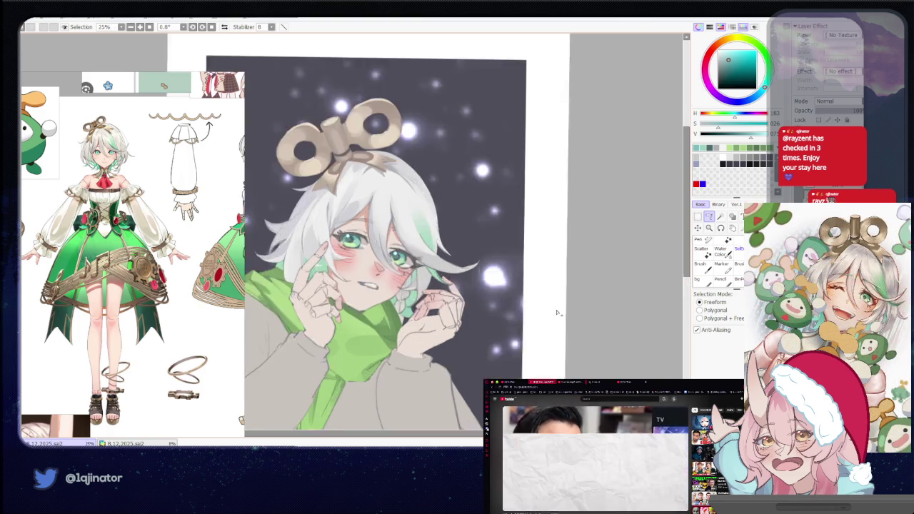
scroll(553, 312, up, 2)
scroll(553, 312, up, 1)
scroll(542, 310, up, 1)
key(n)
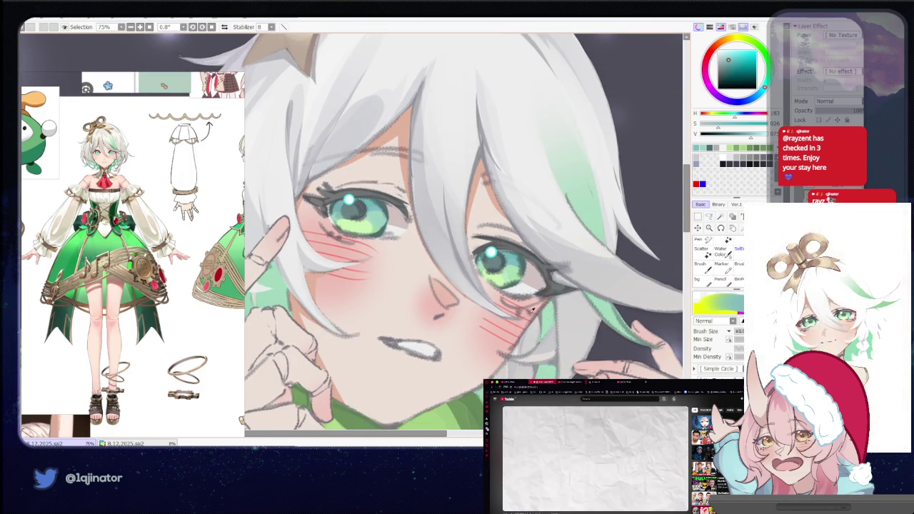
alt+click(539, 306)
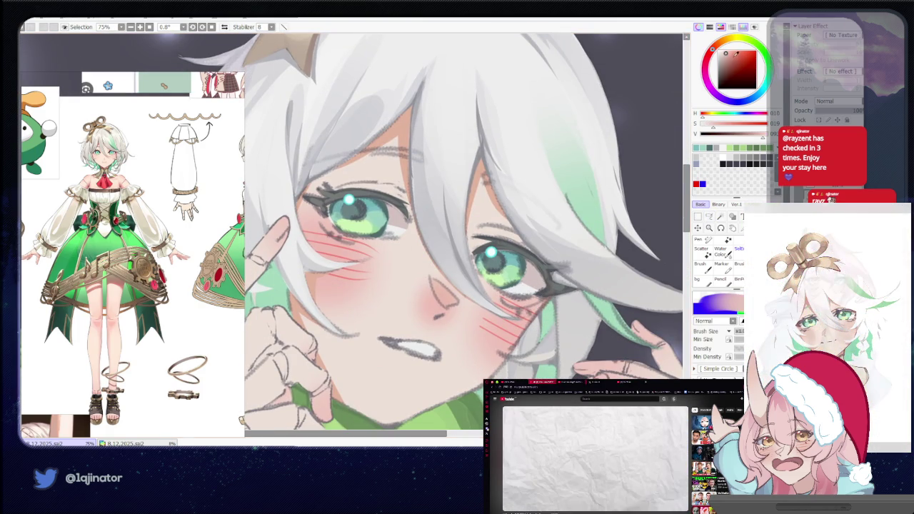
alt+click(539, 305)
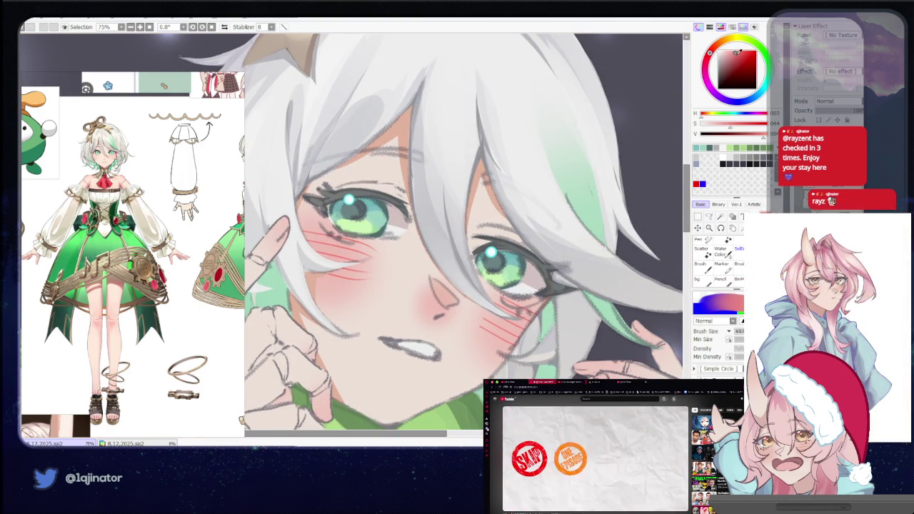
Rotate the canvas until the head stands upright and bring the hair and eyes into view.
click(709, 216)
drag(543, 214, 506, 281)
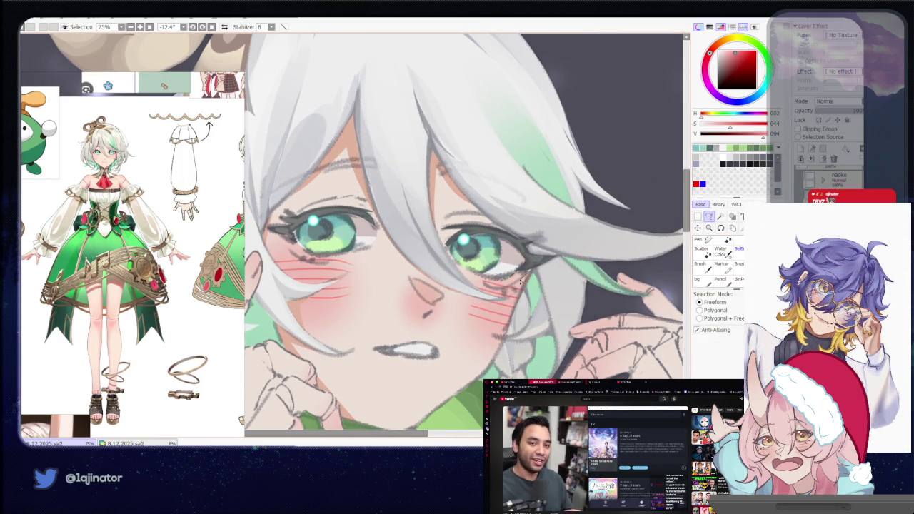
mouse_move(338, 287)
mouse_down()
mouse_move(418, 266)
mouse_move(413, 278)
mouse_up()
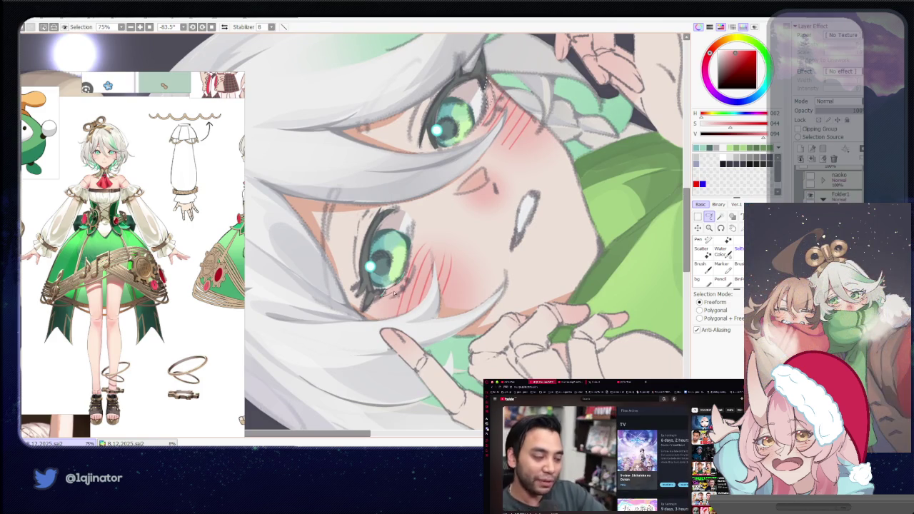
mouse_move(379, 299)
mouse_down()
mouse_move(289, 300)
mouse_move(356, 285)
mouse_up()
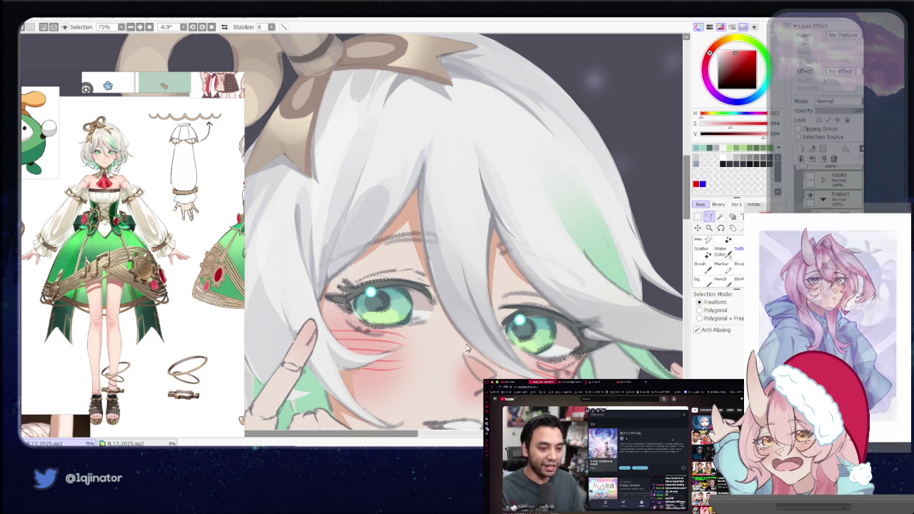
mouse_move(645, 276)
mouse_down()
mouse_move(492, 279)
mouse_move(477, 290)
mouse_up()
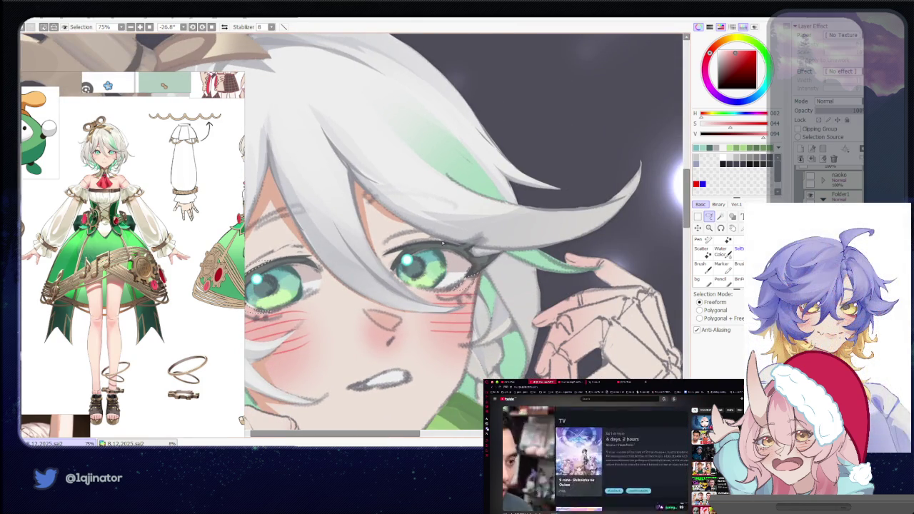
scroll(428, 240, down, 2)
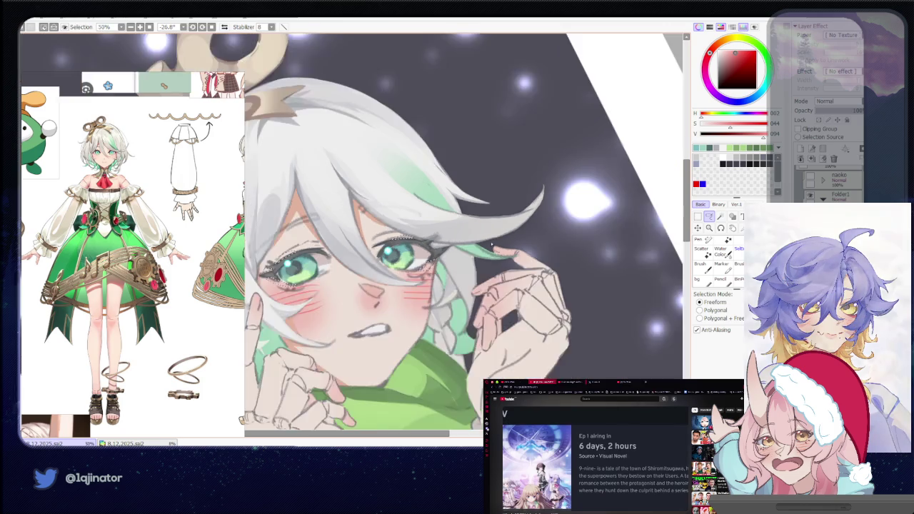
Rotate the canvas to re-angle the head, then turn it back the other way.
scroll(407, 239, down, 2)
key(b)
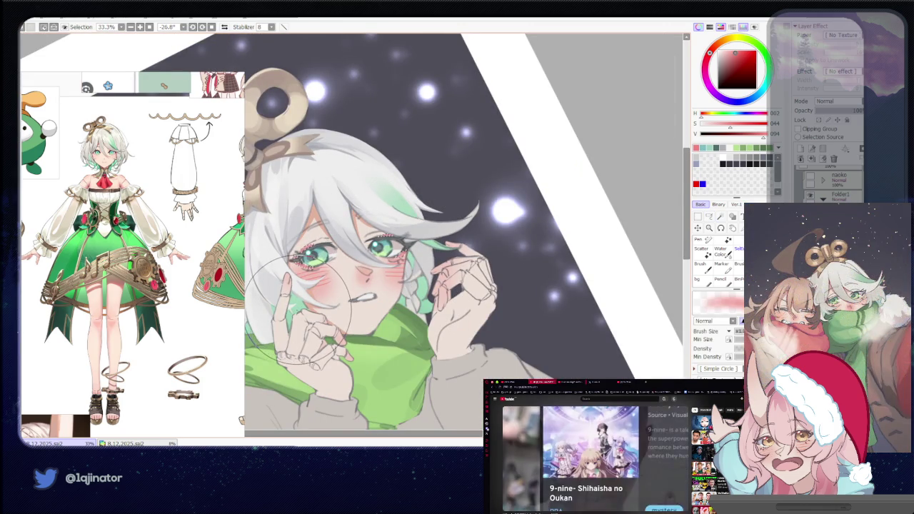
drag(387, 275, 579, 287)
key(a)
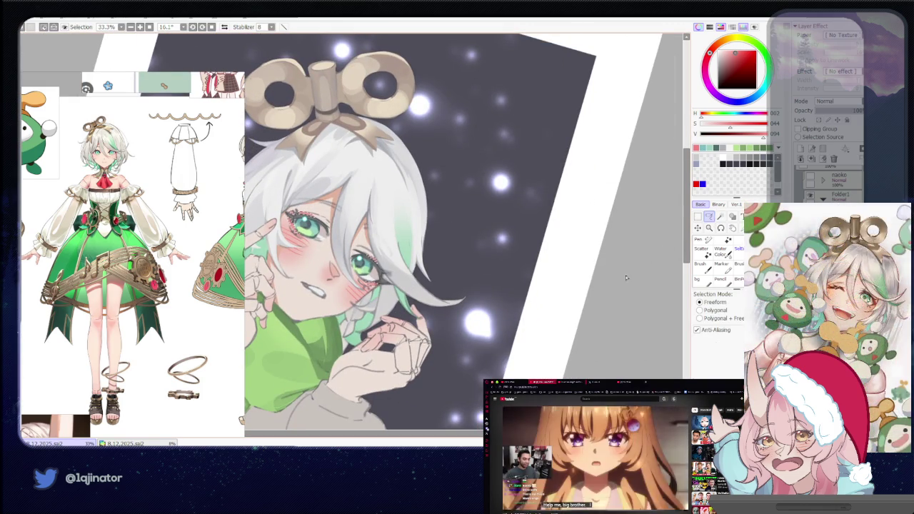
drag(404, 273, 427, 307)
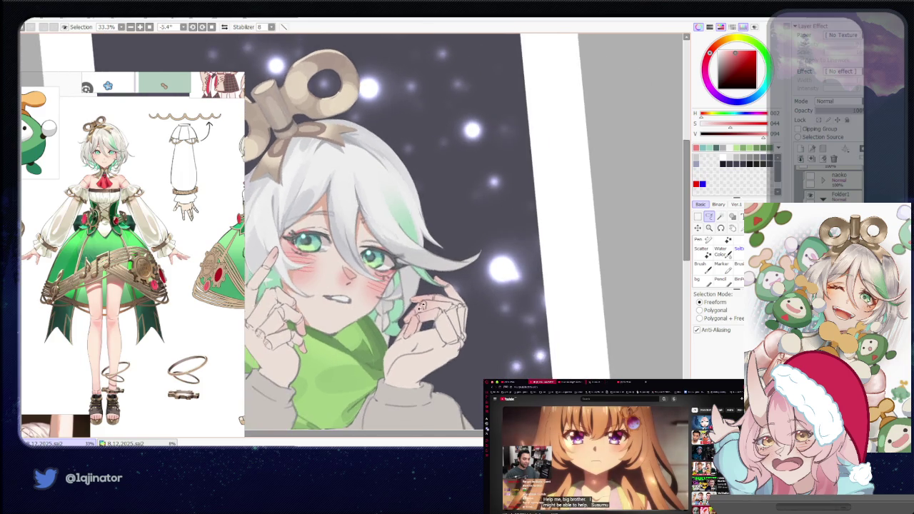
Sample a dark grey from the hair line art and centre the view on the eyes.
scroll(427, 306, up, 2)
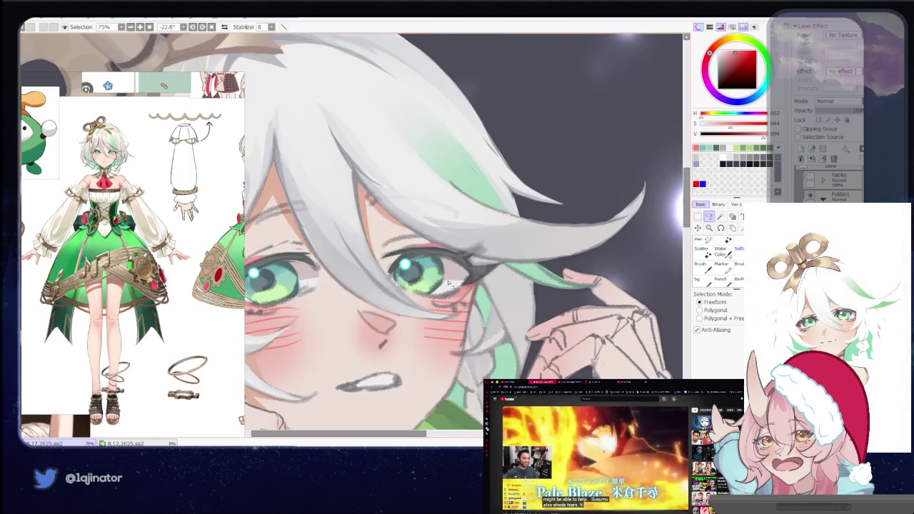
key(b)
alt+click(553, 187)
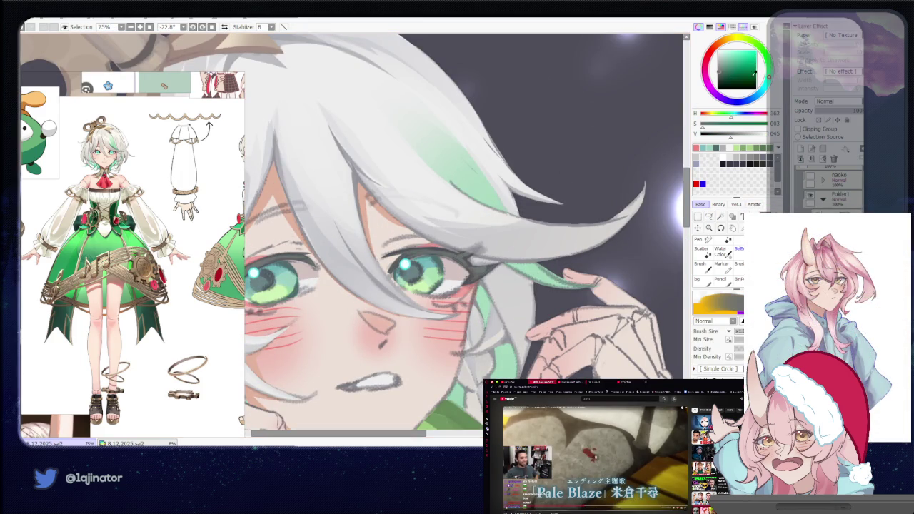
alt+click(622, 243)
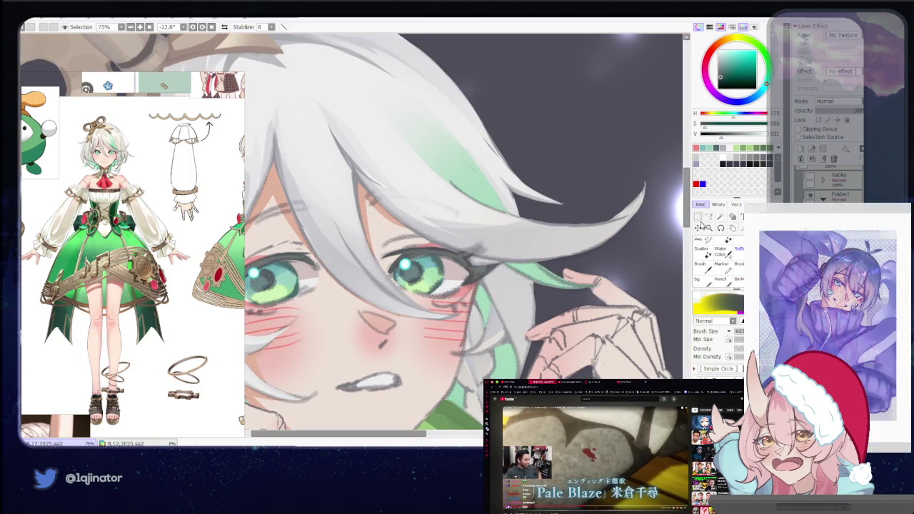
key(l)
scroll(297, 326, up, 1)
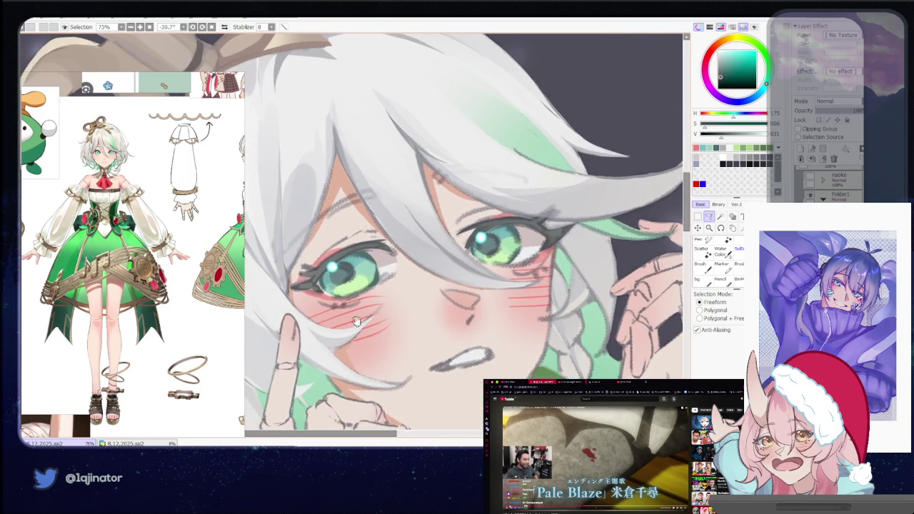
drag(298, 326, 366, 260)
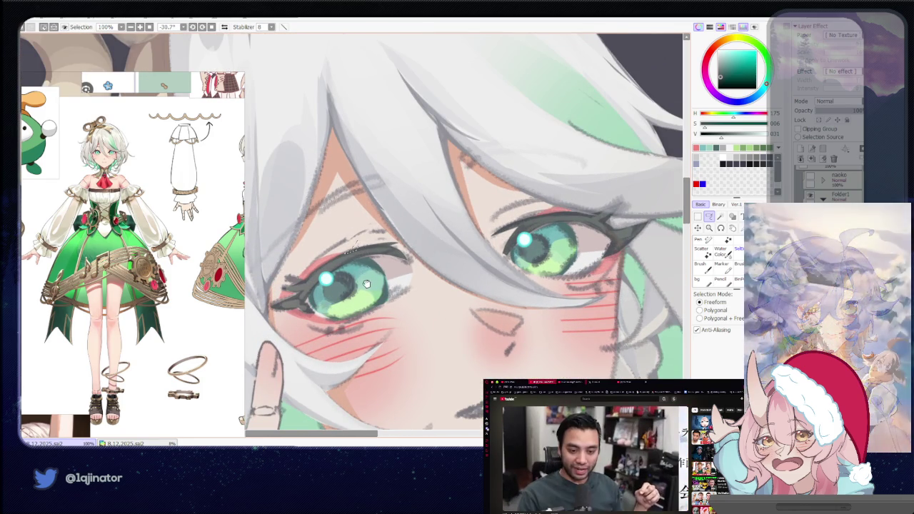
Rotate the view around the eyes, zoom out, and settle on a gentler canvas tilt.
drag(366, 285, 345, 284)
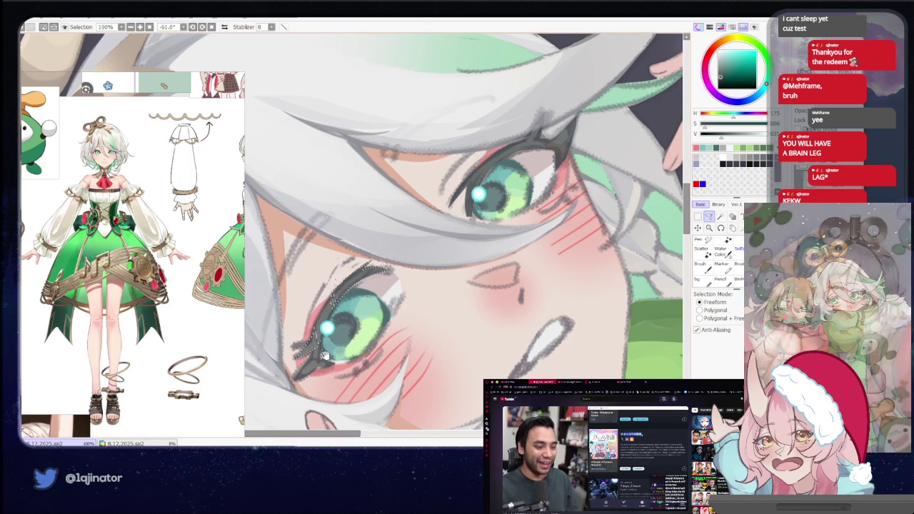
scroll(323, 325, down, 2)
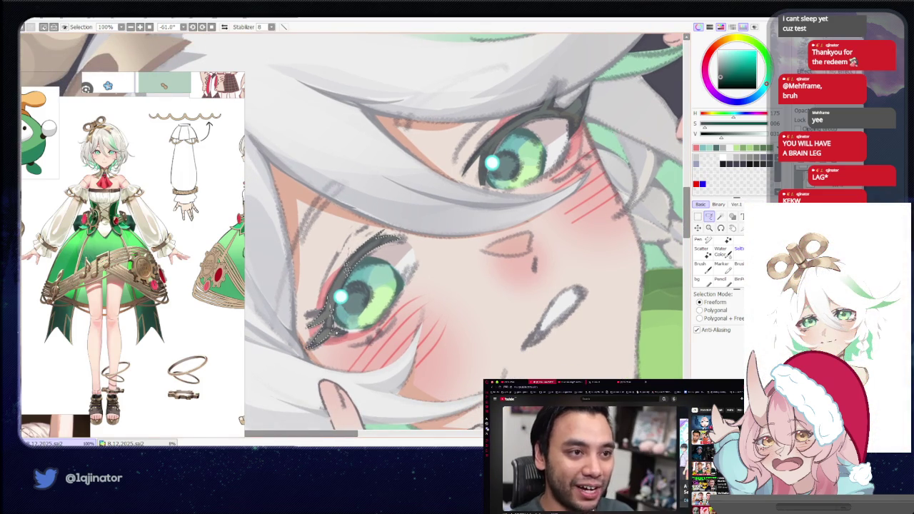
key(b)
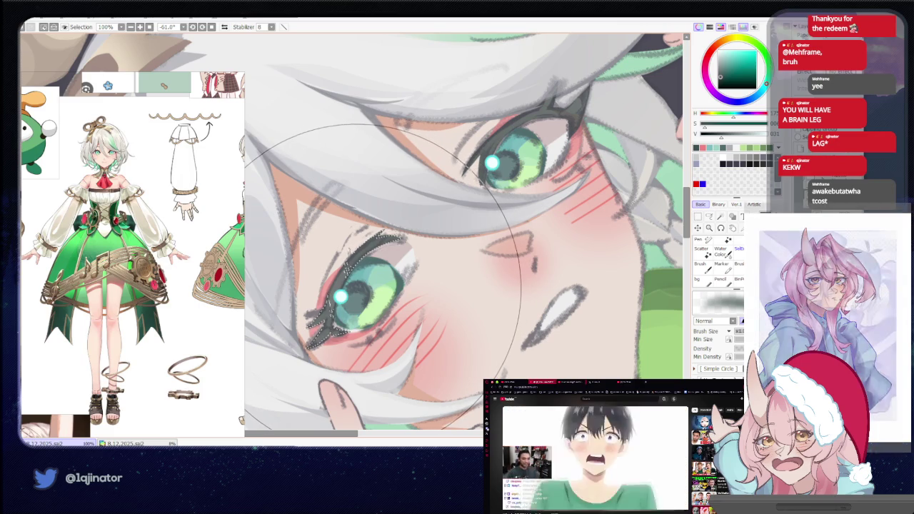
key(minus)
key(minus)
click(709, 216)
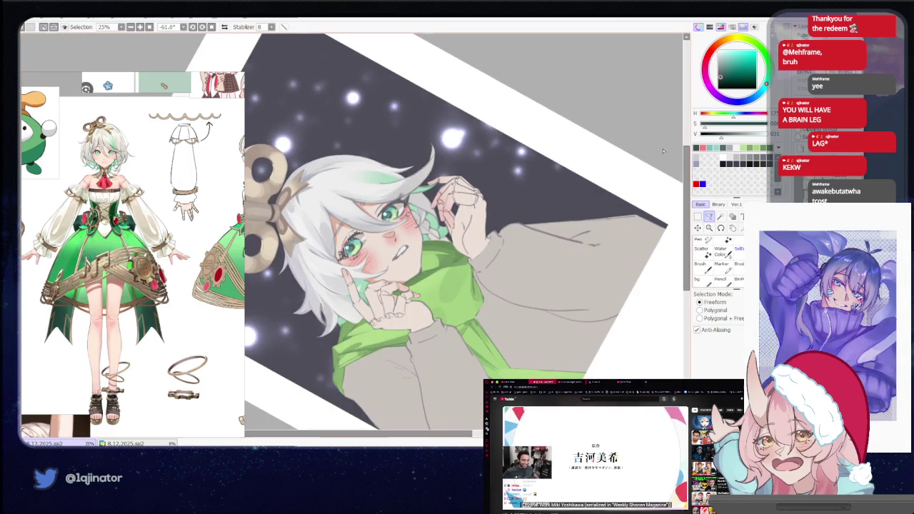
drag(542, 178, 447, 257)
scroll(447, 257, up, 1)
scroll(447, 256, up, 1)
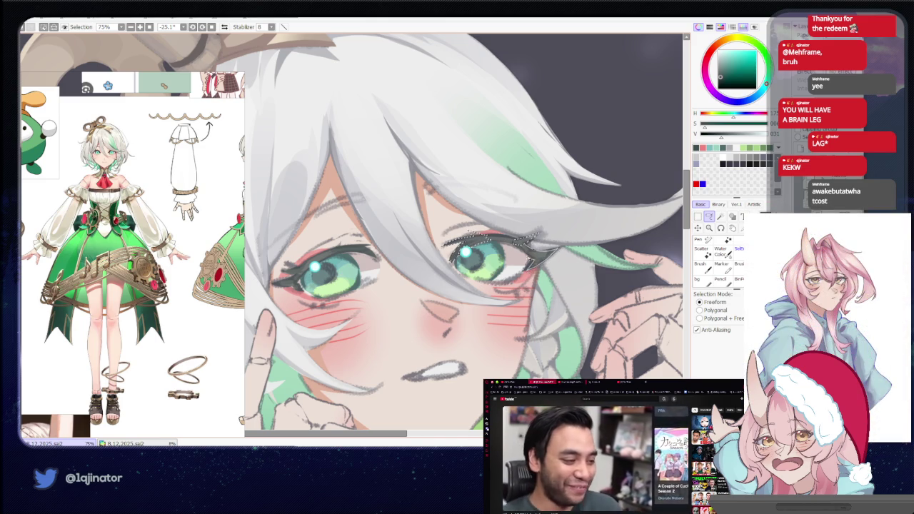
Check the whole illustration zoomed out, then zoom back in and tilt the face more.
key(b)
key(minus)
key(minus)
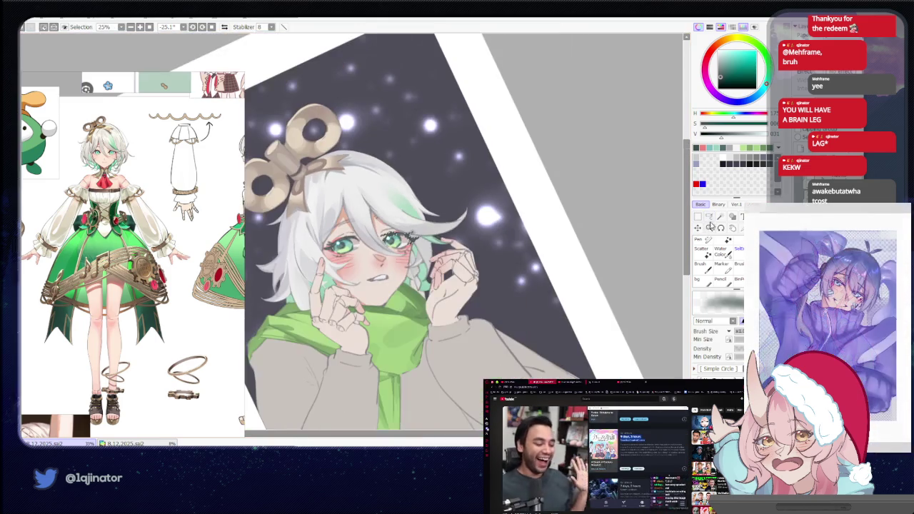
click(709, 217)
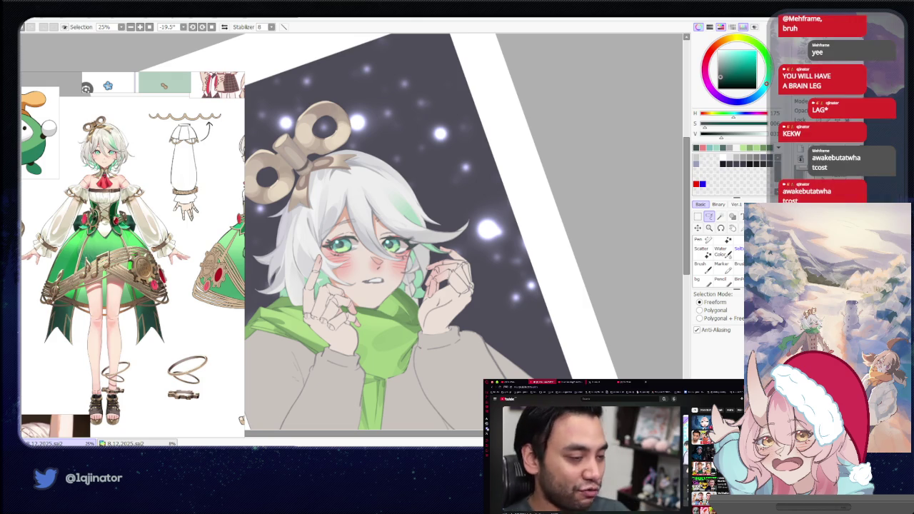
scroll(377, 291, up, 2)
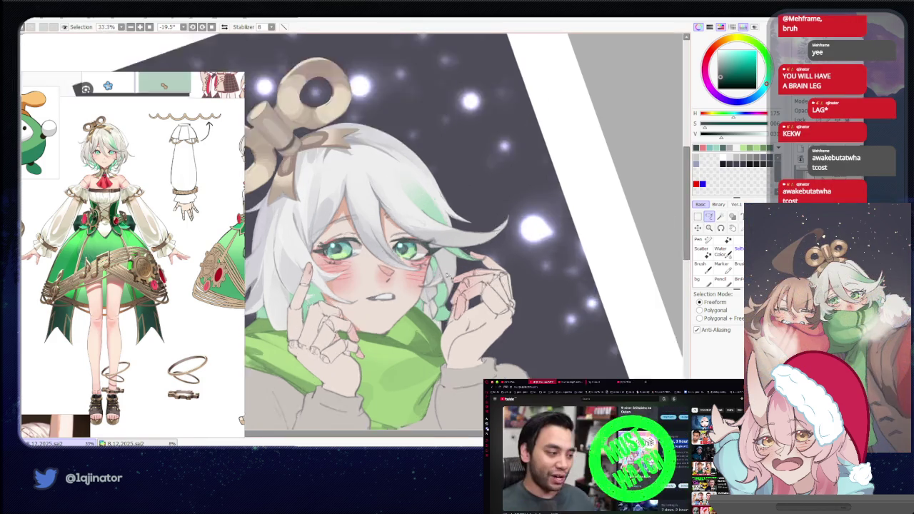
scroll(377, 291, up, 2)
key(b)
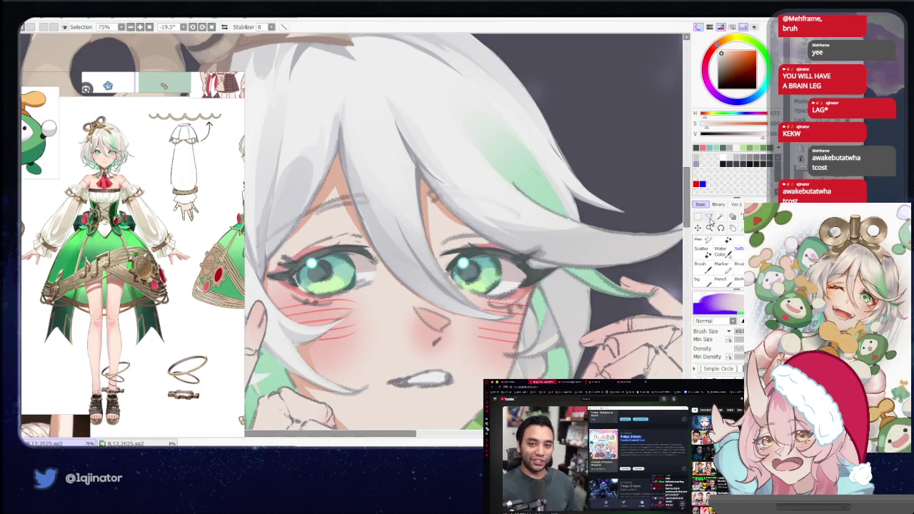
key(l)
drag(523, 253, 499, 214)
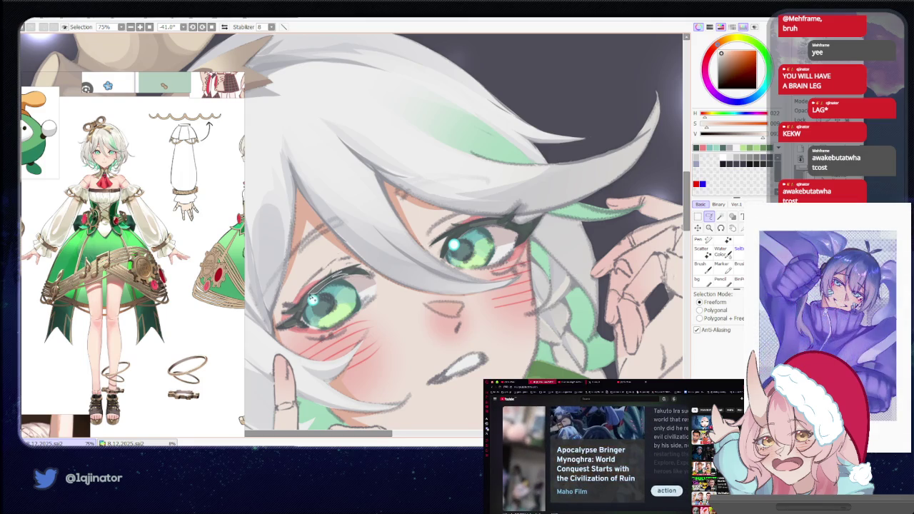
Select the left and right eyes' upper lashes and paint over them.
drag(307, 305, 312, 300)
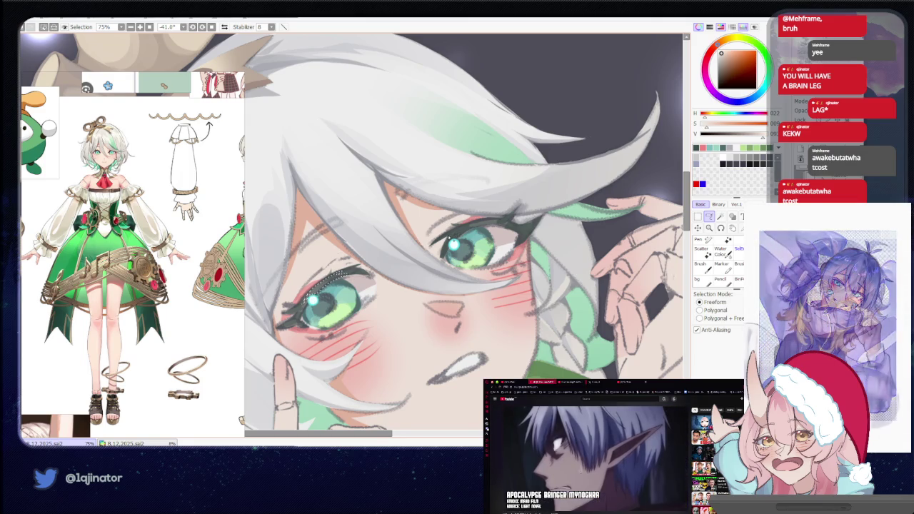
drag(461, 232, 503, 225)
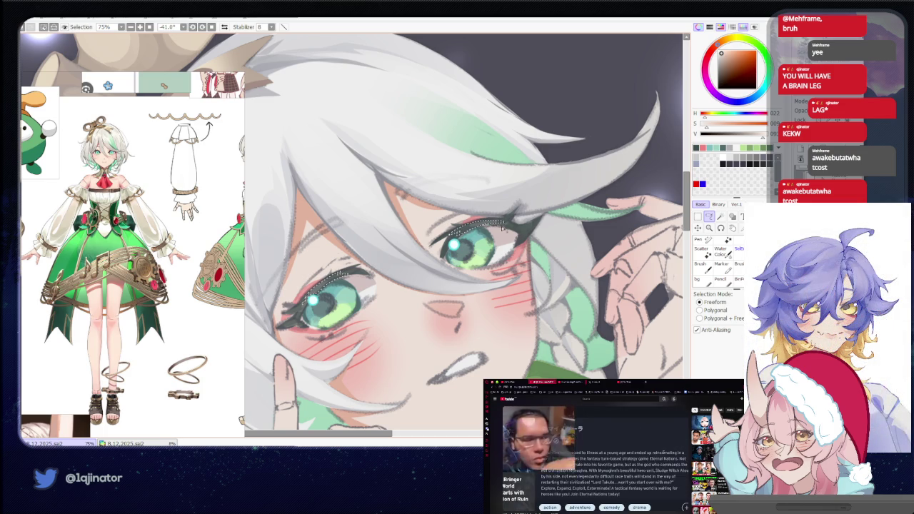
key(b)
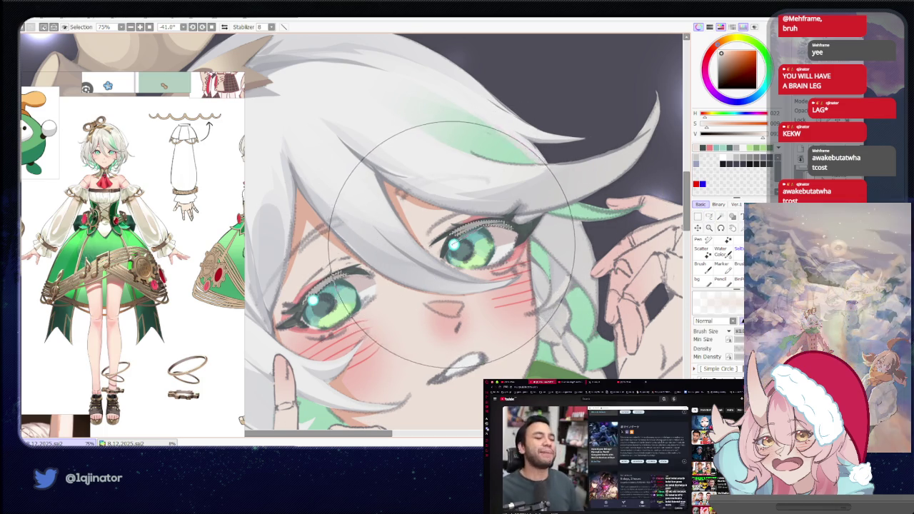
scroll(644, 248, down, 3)
scroll(644, 249, down, 1)
Turn the canvas nearly upright, zoom in on the face, then zoom back out.
key(m)
mouse_move(644, 249)
mouse_down()
mouse_move(556, 266)
mouse_move(592, 234)
mouse_up()
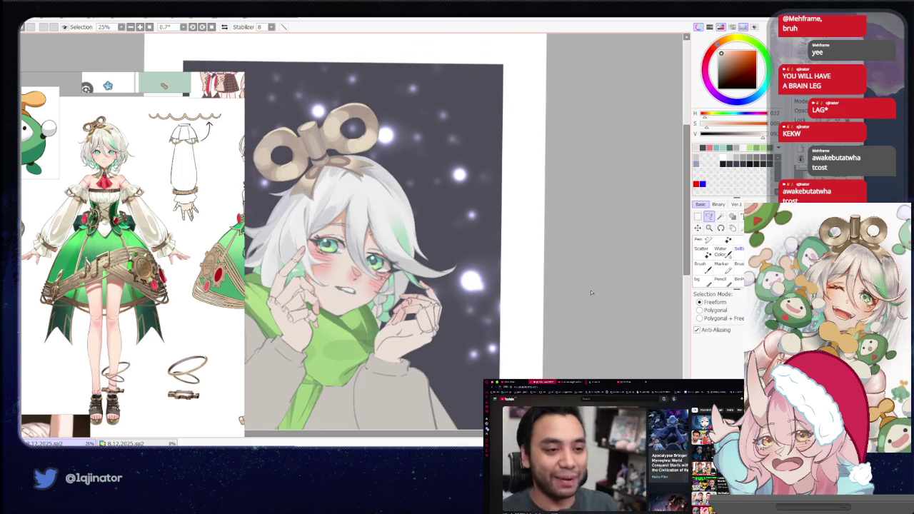
scroll(591, 292, up, 2)
scroll(591, 292, up, 2)
key(b)
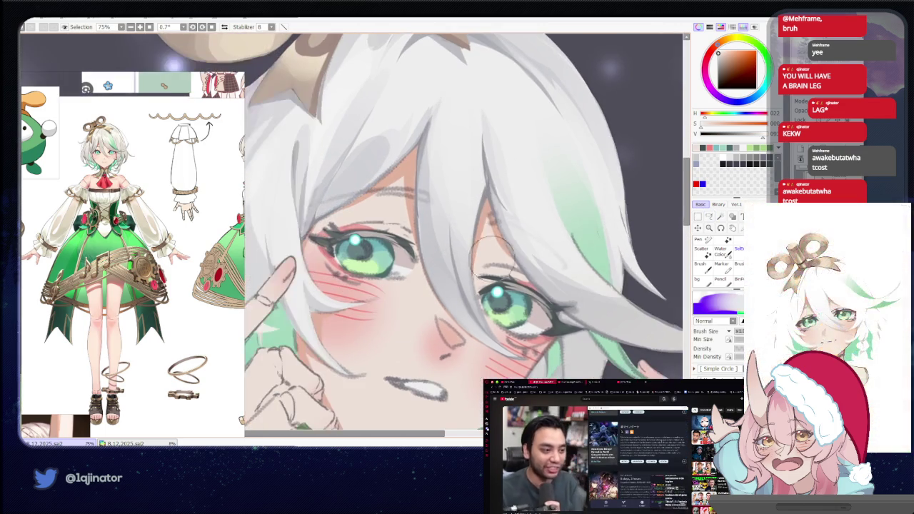
click(708, 217)
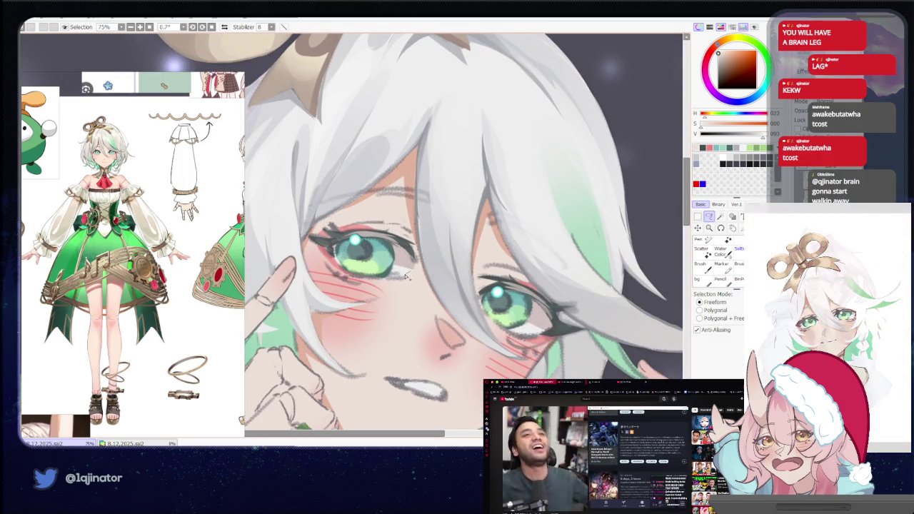
key(b)
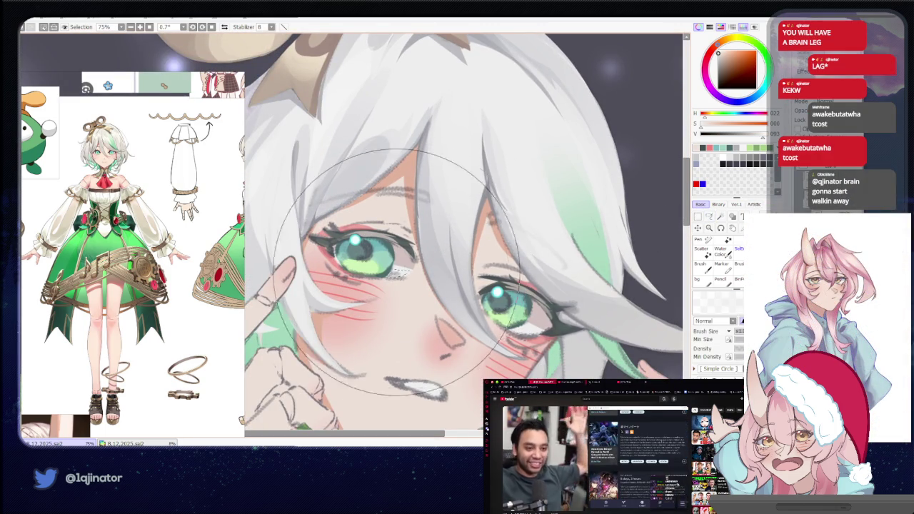
scroll(500, 250, down, 3)
click(709, 217)
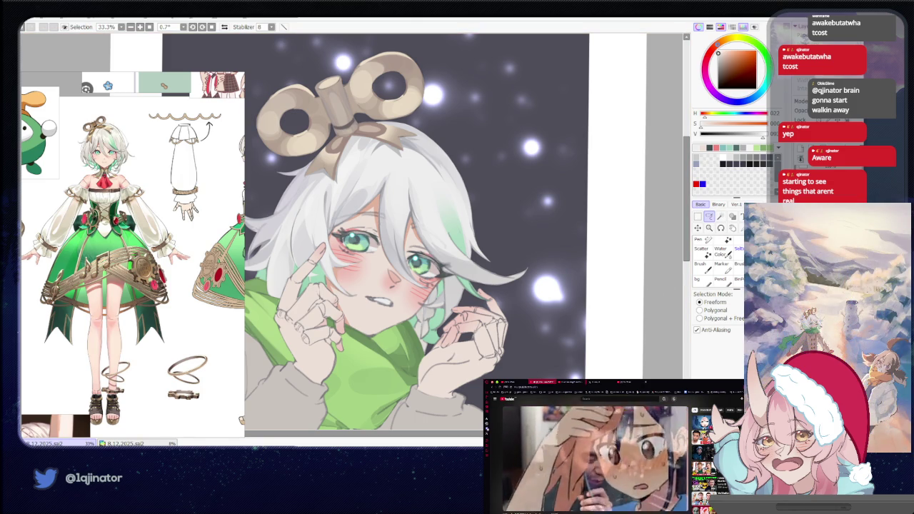
mouse_move(586, 343)
mouse_down()
mouse_move(616, 321)
mouse_move(589, 325)
mouse_up()
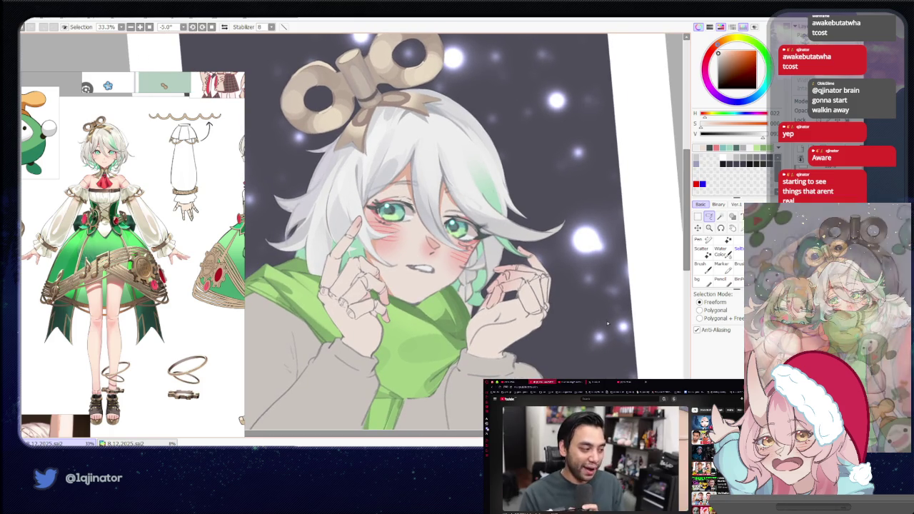
key(ctrl+plus)
key(ctrl+plus)
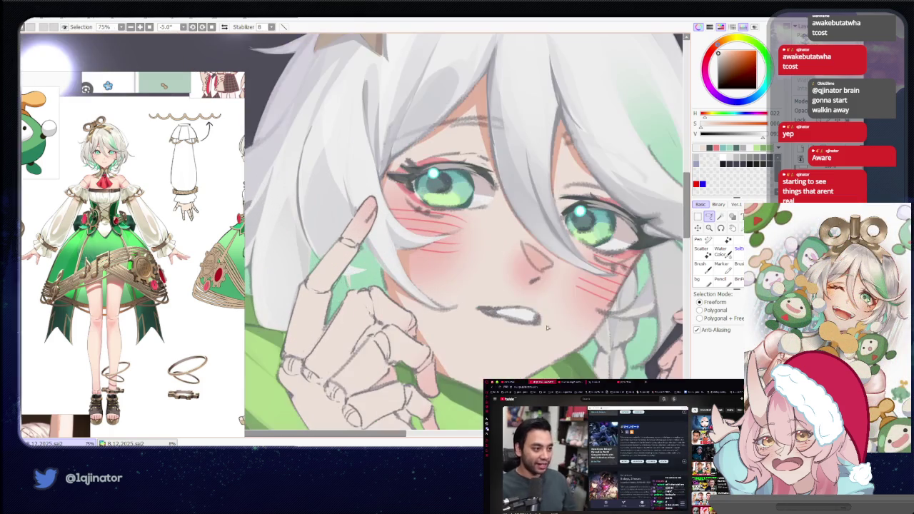
drag(669, 238, 480, 284)
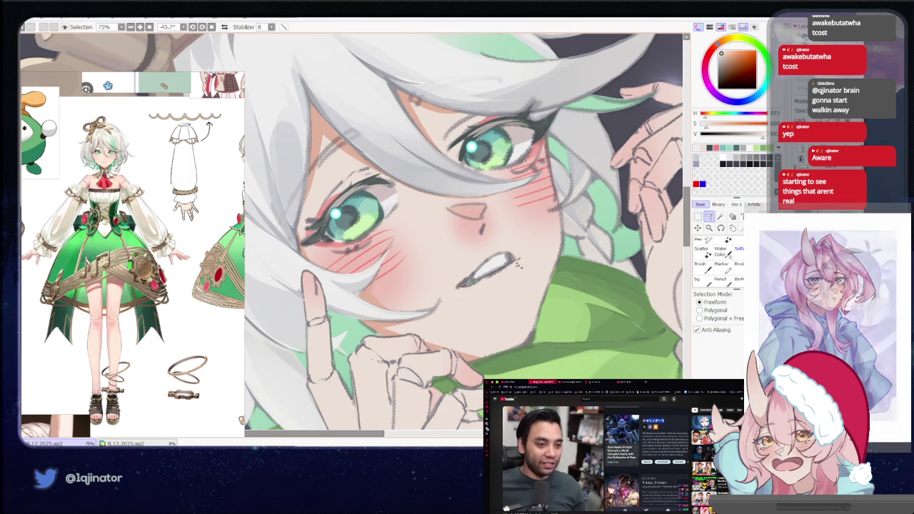
key(n)
key(minus)
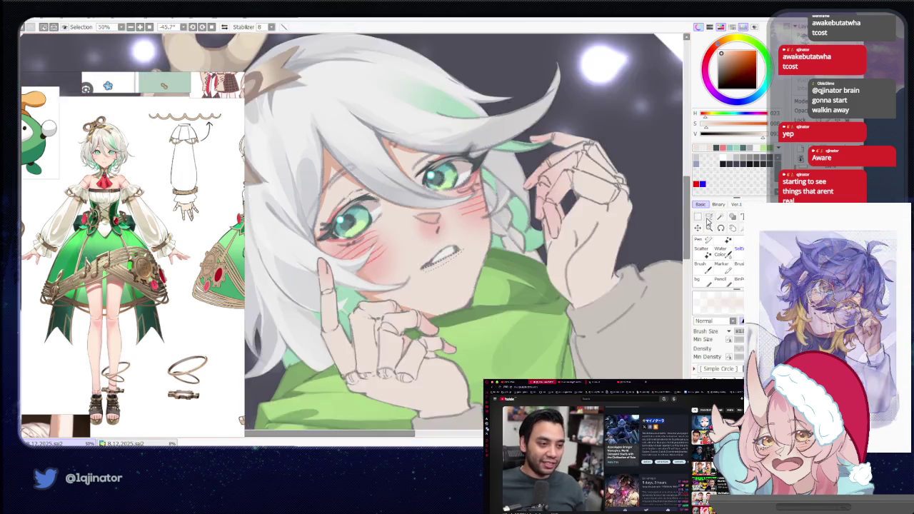
click(709, 216)
key(minus)
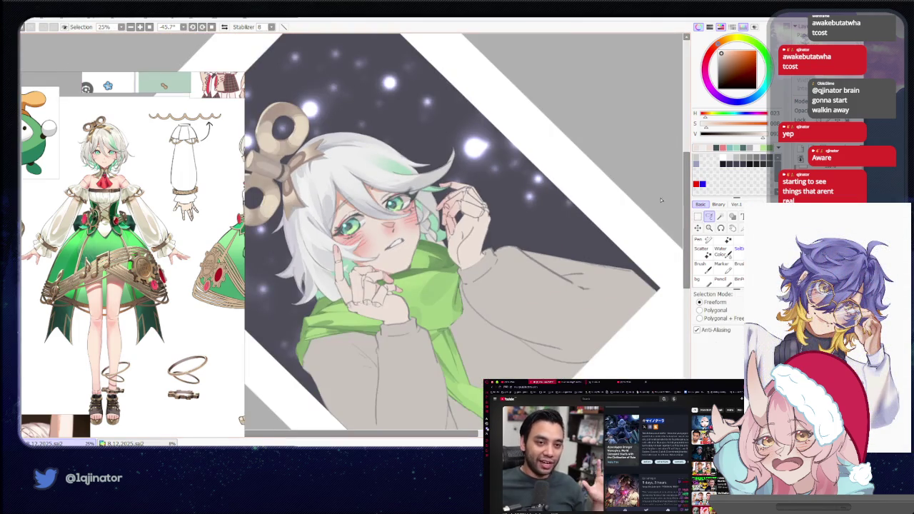
drag(428, 178, 503, 350)
key(plus)
key(plus)
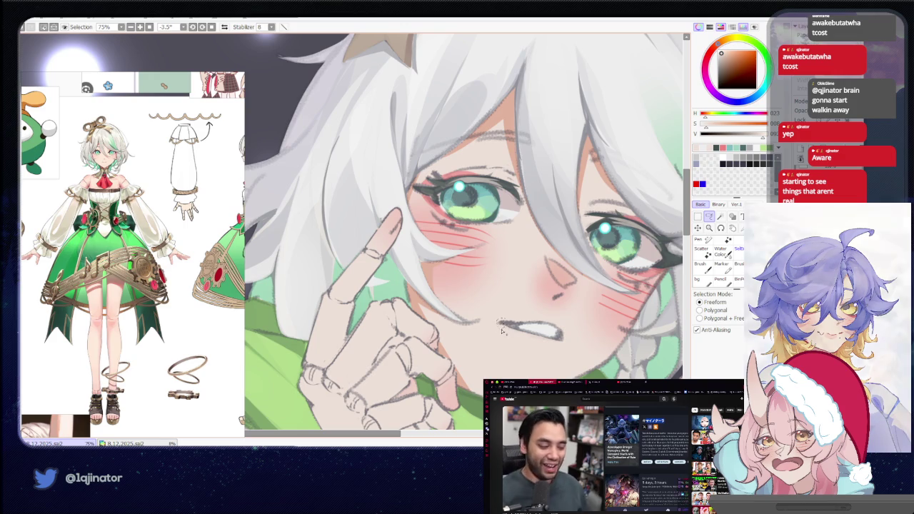
key(n)
key(minus)
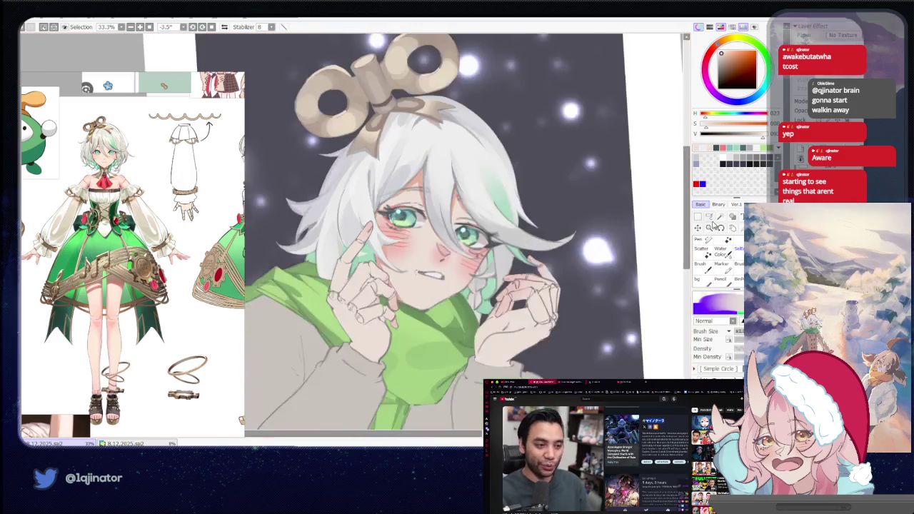
key(minus)
drag(649, 238, 639, 317)
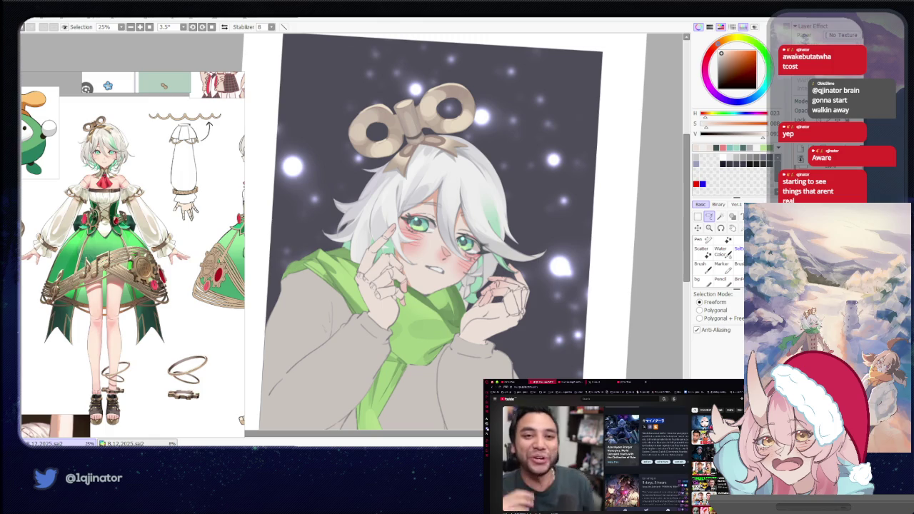
scroll(527, 264, up, 2)
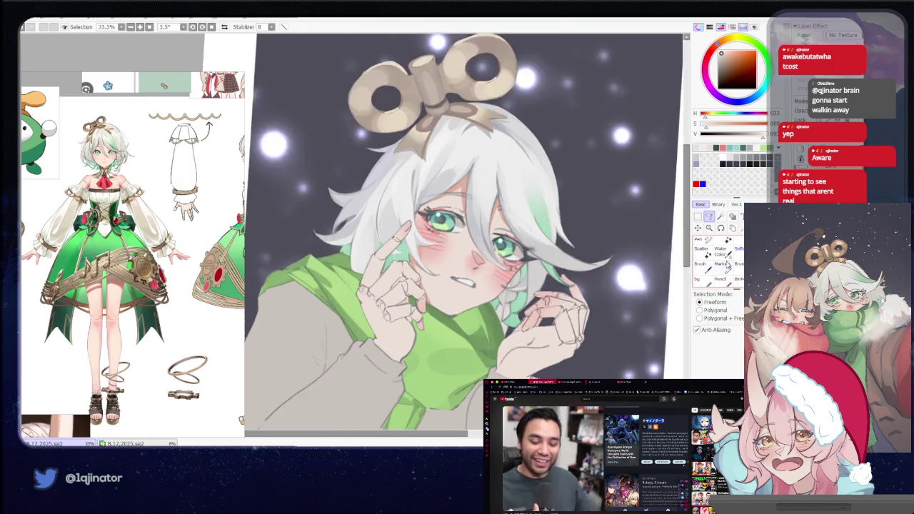
scroll(527, 264, up, 2)
scroll(527, 264, up, 2)
scroll(527, 264, up, 1)
drag(527, 264, 505, 312)
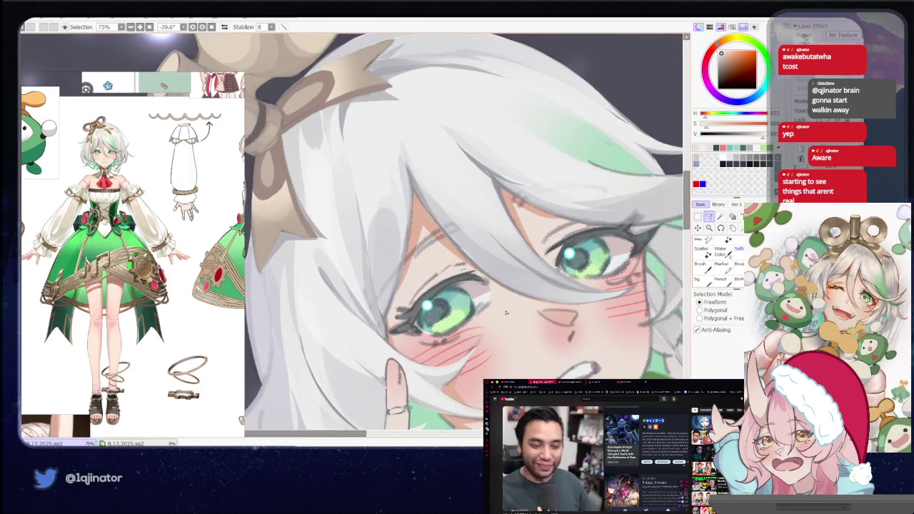
key(b)
drag(482, 268, 430, 298)
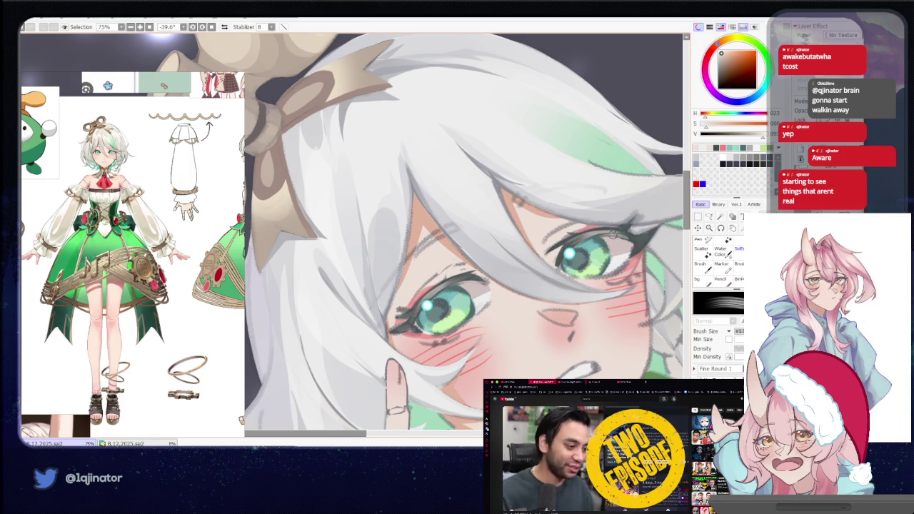
scroll(618, 233, down, 1)
scroll(618, 233, down, 3)
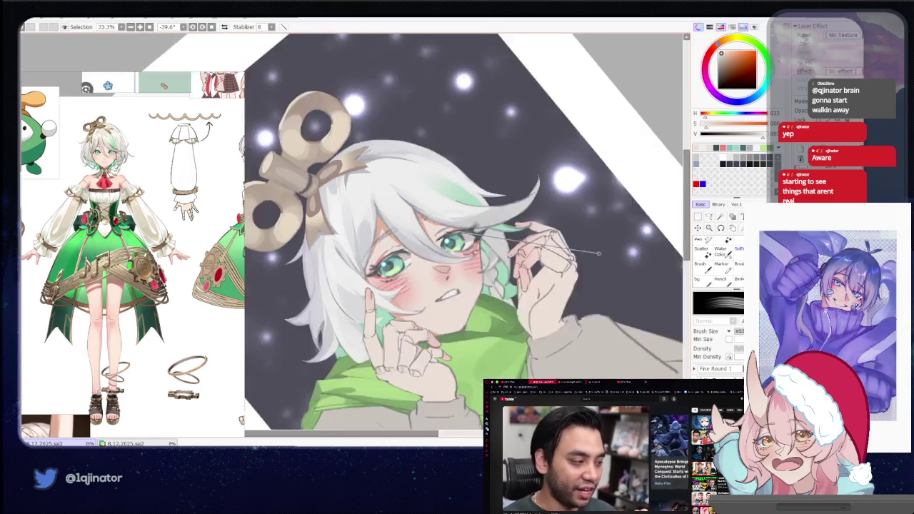
drag(530, 317, 542, 286)
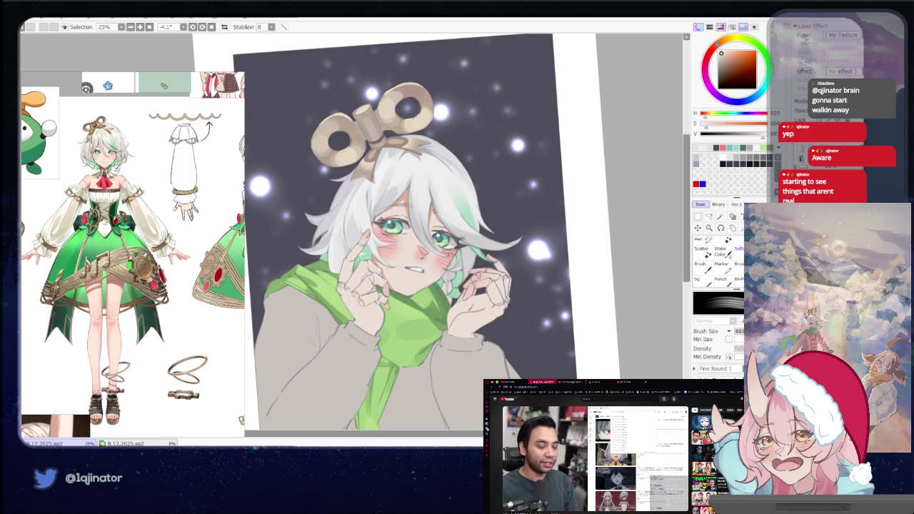
drag(575, 252, 578, 238)
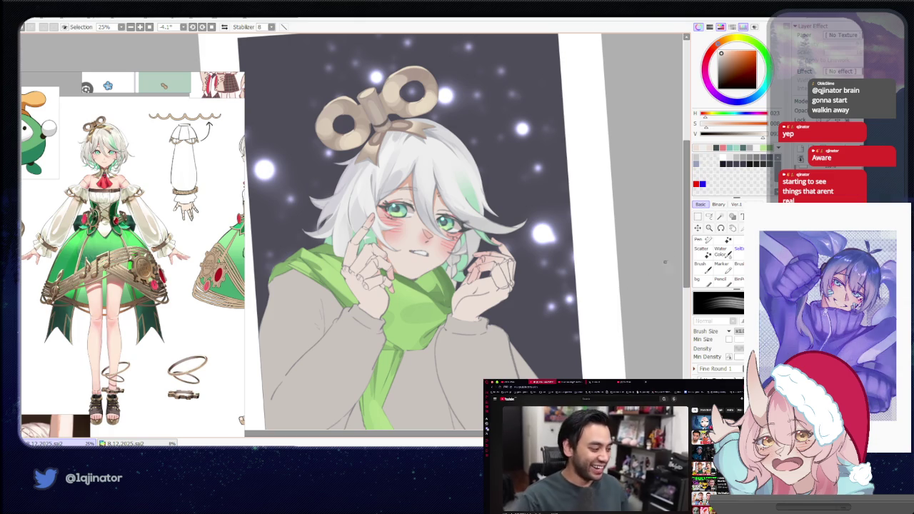
click(711, 218)
scroll(536, 288, up, 1)
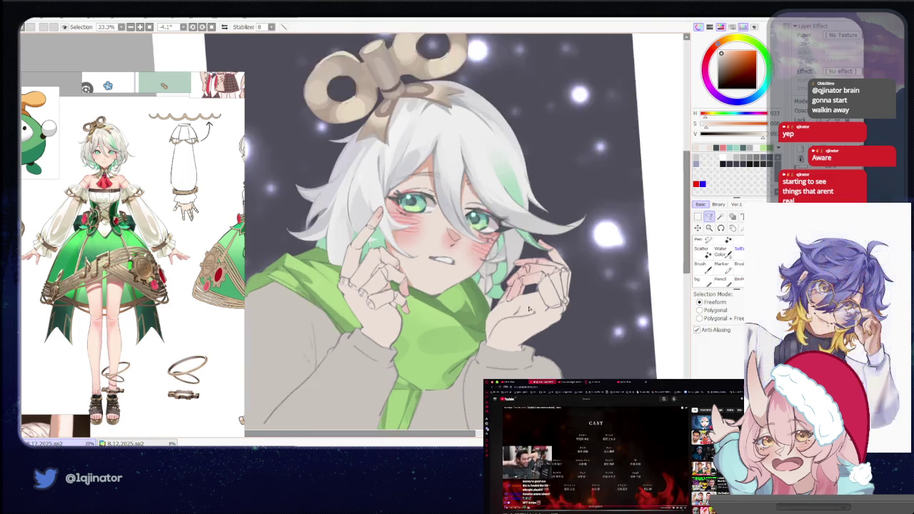
Bring the scarf and hands into view and mirror the canvas horizontally.
scroll(535, 288, up, 1)
drag(535, 288, 490, 284)
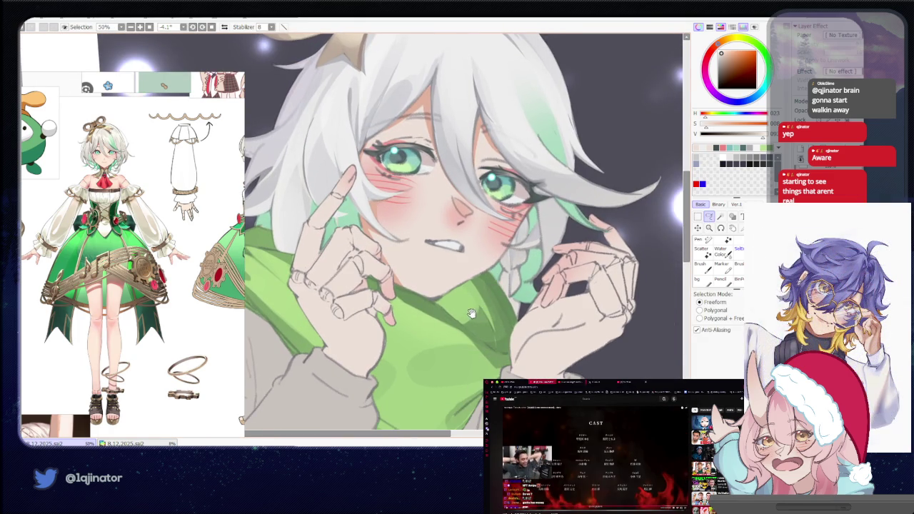
drag(472, 315, 483, 300)
mouse_move(591, 295)
mouse_down()
mouse_move(511, 275)
mouse_move(587, 264)
mouse_up()
drag(559, 324, 550, 317)
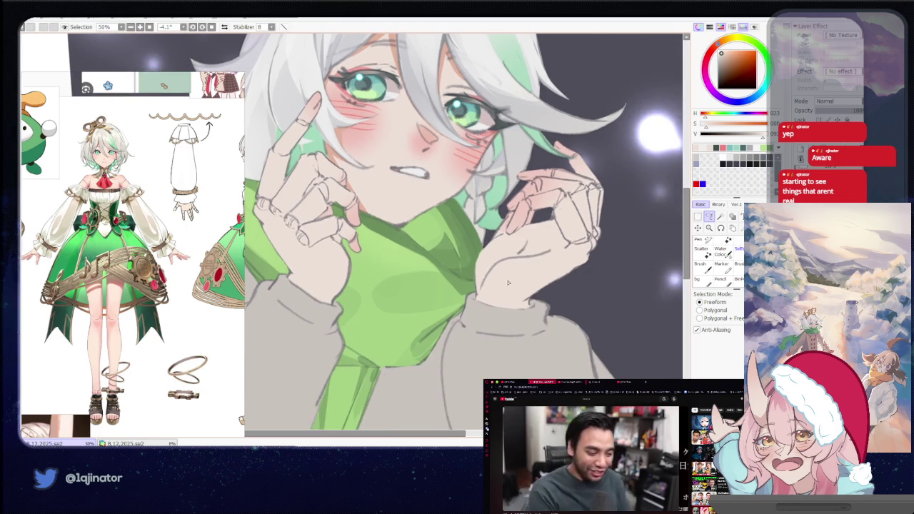
scroll(550, 317, up, 2)
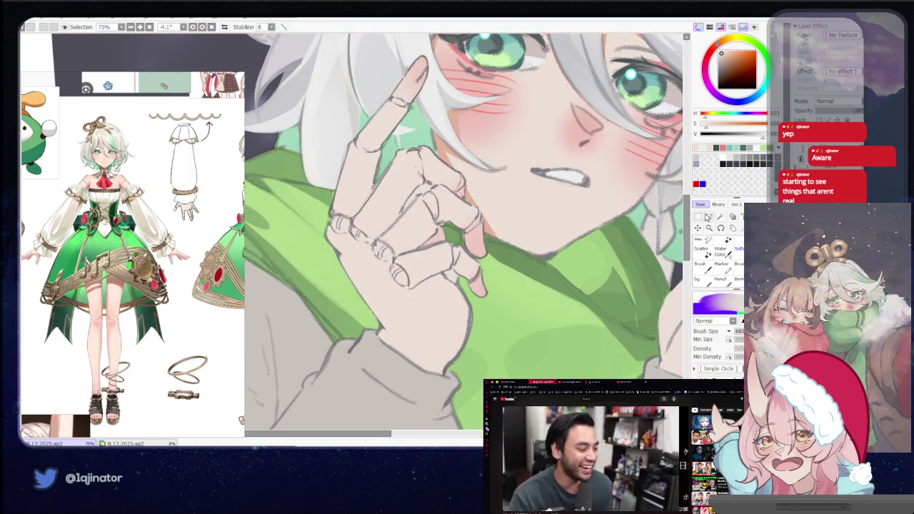
key(h)
mouse_move(400, 310)
mouse_down()
mouse_move(460, 320)
mouse_move(385, 303)
mouse_up()
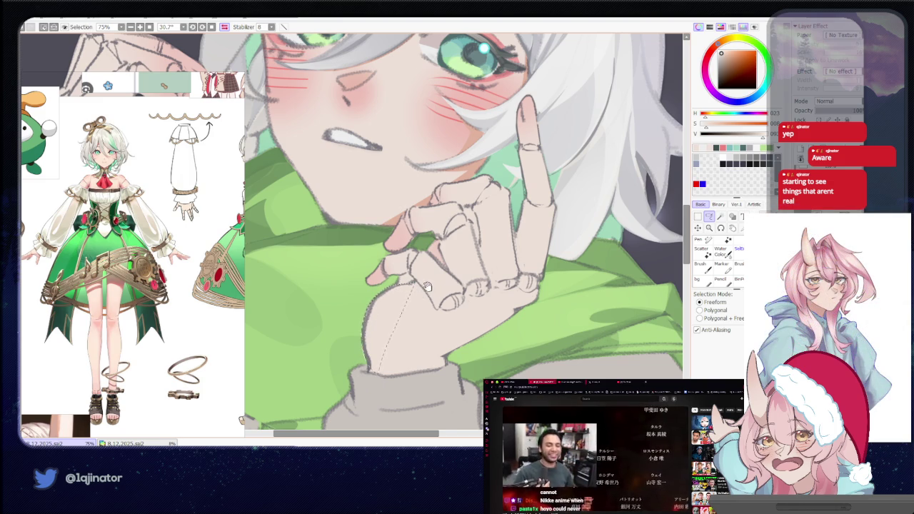
Rotate the view to angle the hand, then turn it upright onto the scarf and hands.
drag(426, 286, 414, 327)
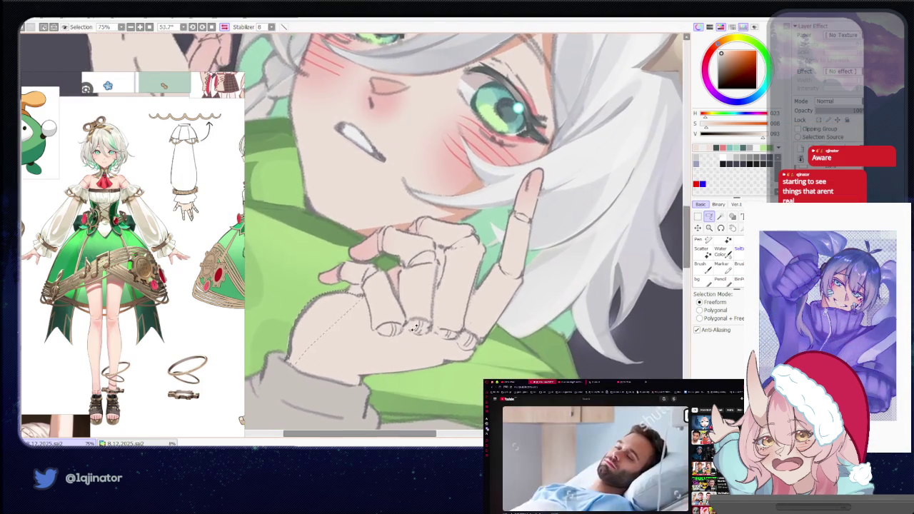
drag(414, 326, 407, 296)
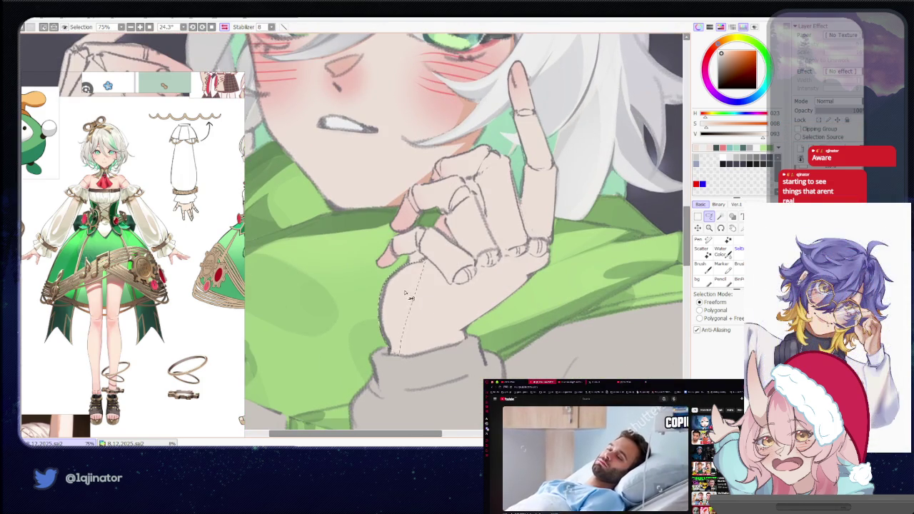
key(b)
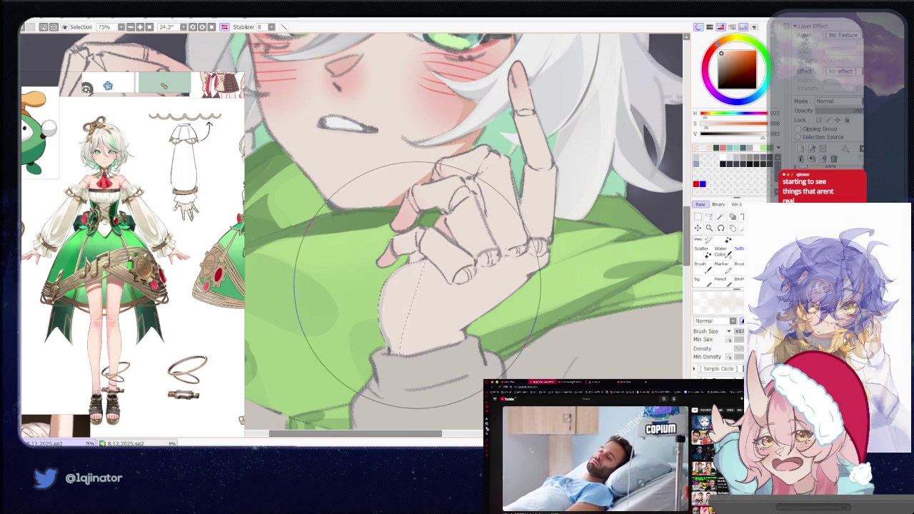
scroll(418, 284, down, 3)
click(707, 218)
drag(510, 330, 457, 286)
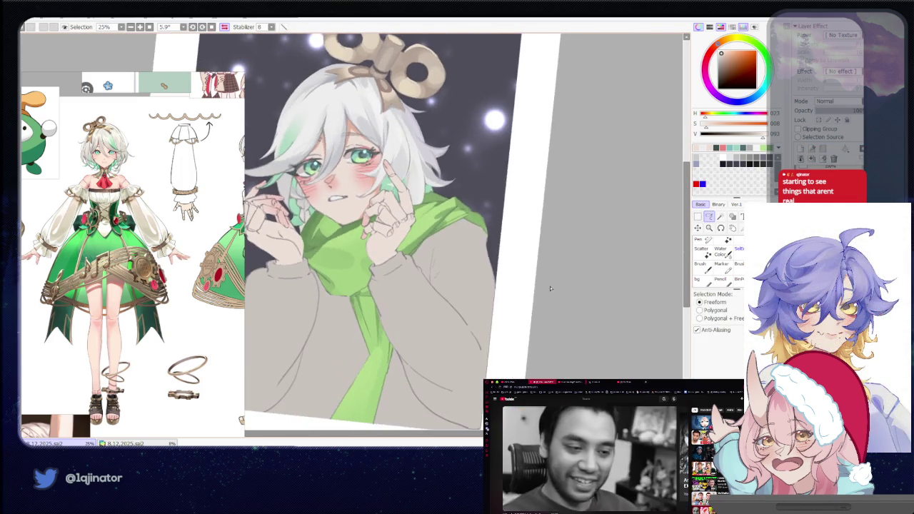
Straighten and centre the whole portrait, then zoom closer on the face and hands.
scroll(454, 285, up, 3)
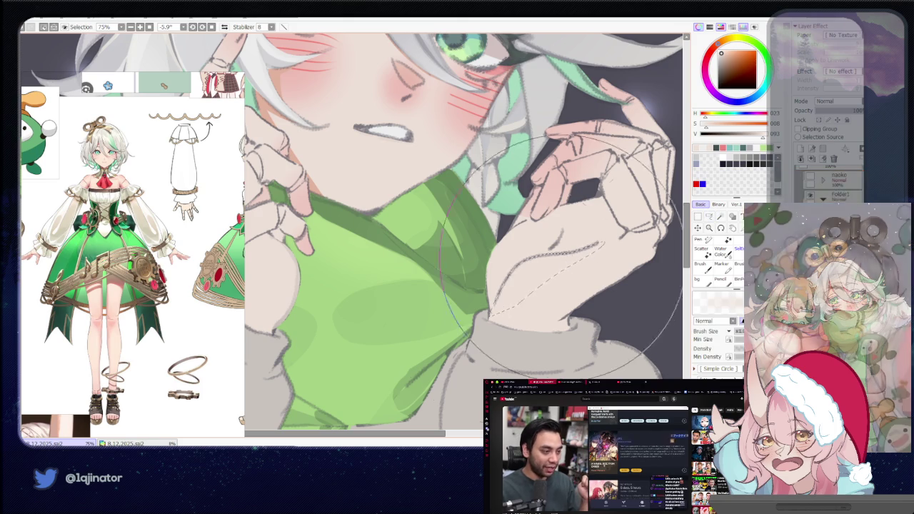
scroll(668, 245, down, 3)
drag(628, 218, 595, 303)
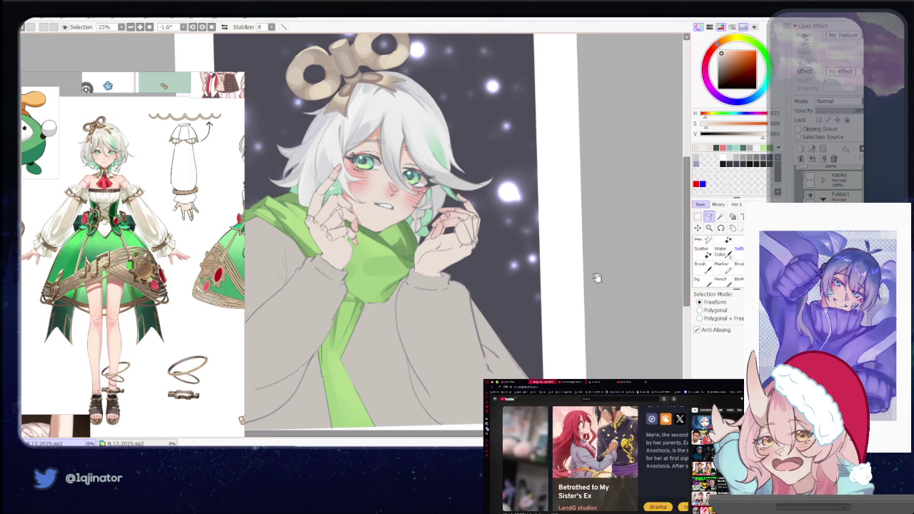
drag(597, 277, 598, 308)
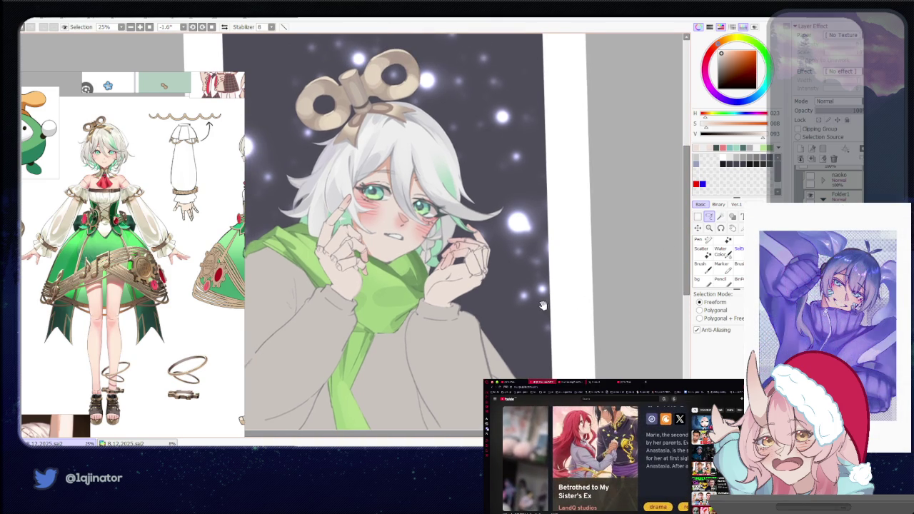
drag(543, 305, 569, 315)
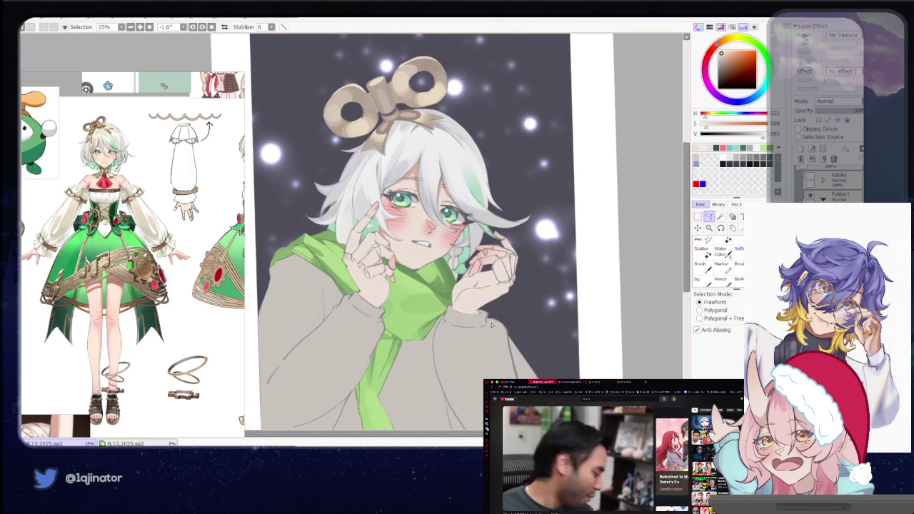
scroll(491, 323, up, 1)
key(n)
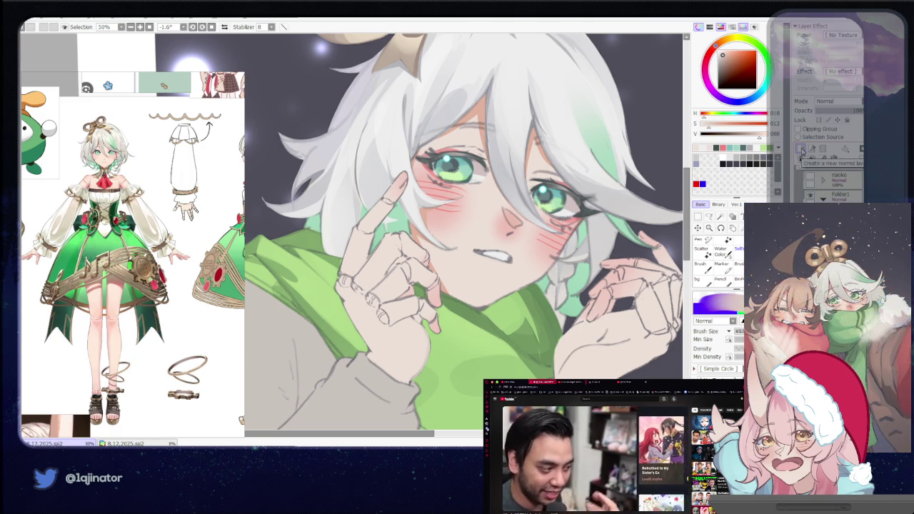
Centre the raised hand, its fingers and the eye above them in view.
click(709, 216)
scroll(480, 259, up, 1)
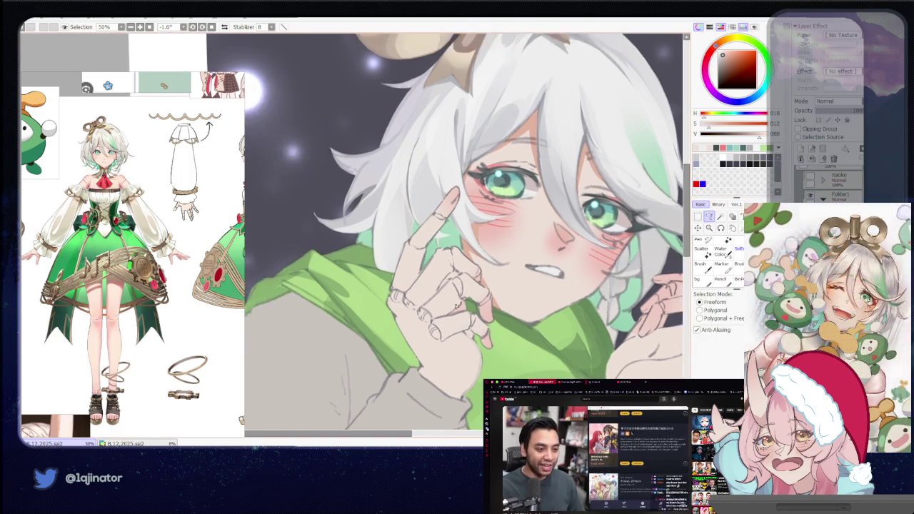
drag(480, 258, 435, 285)
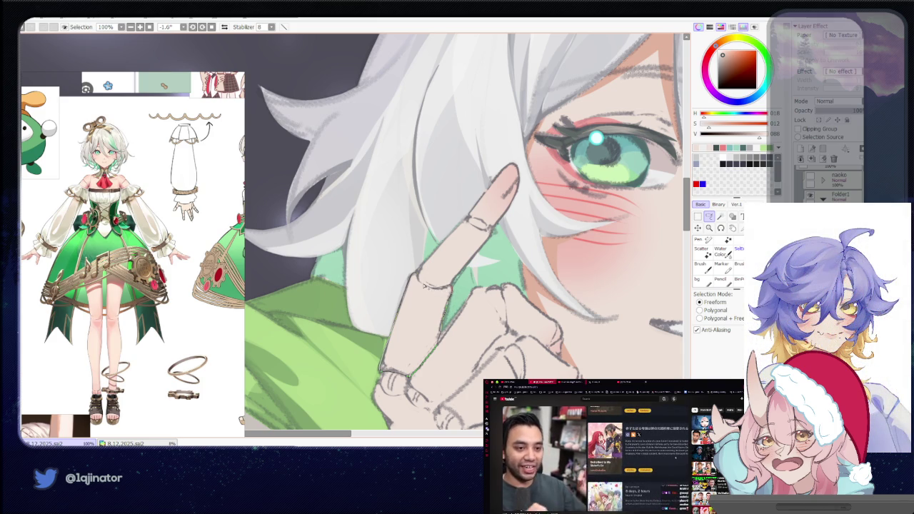
drag(420, 329, 404, 265)
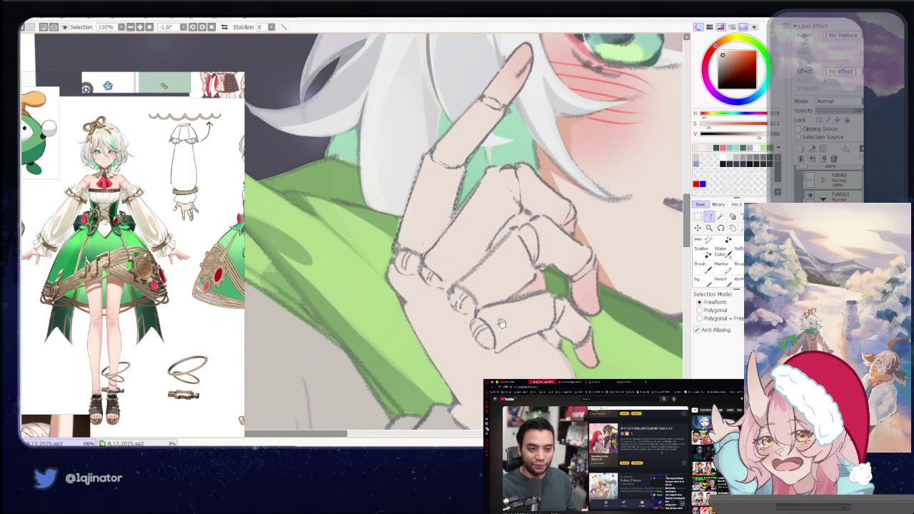
drag(502, 324, 471, 319)
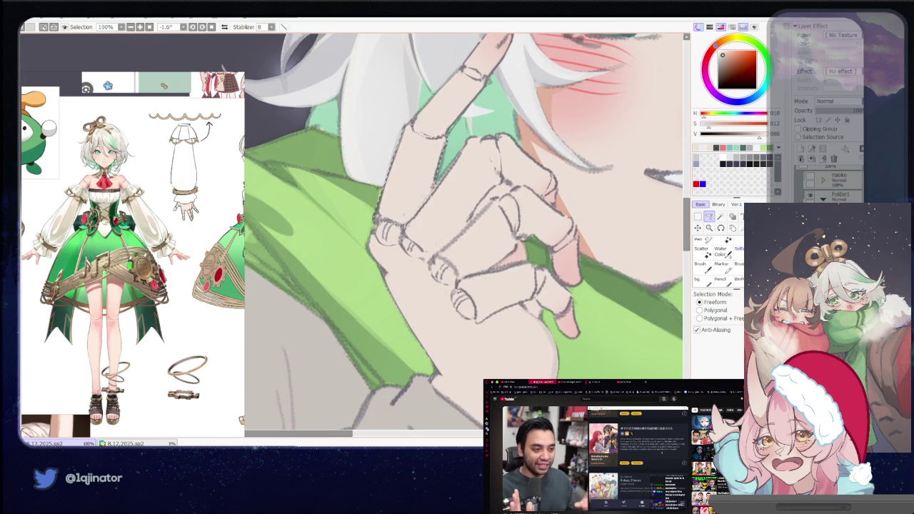
drag(466, 258, 431, 351)
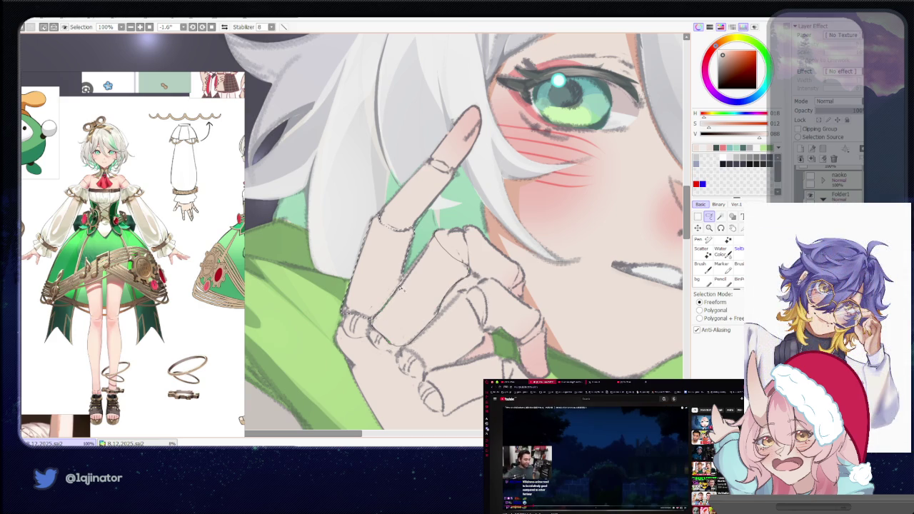
drag(454, 287, 471, 286)
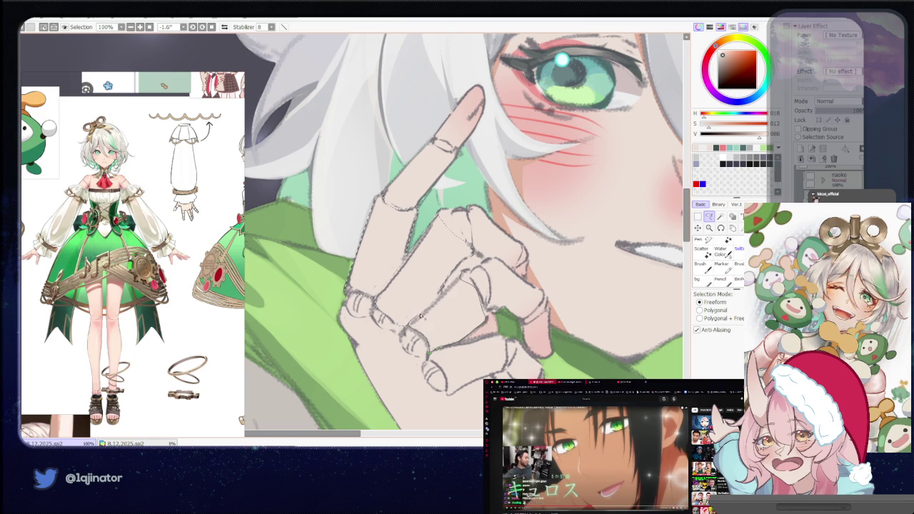
Lasso finger areas and paint ring bands and knuckle lines, then zoom out to the portrait.
key(e)
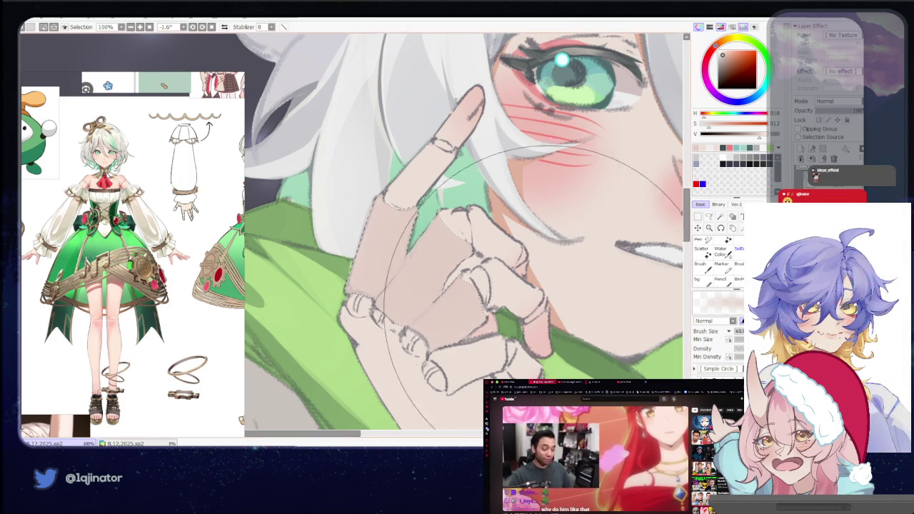
key(l)
scroll(460, 314, down, 2)
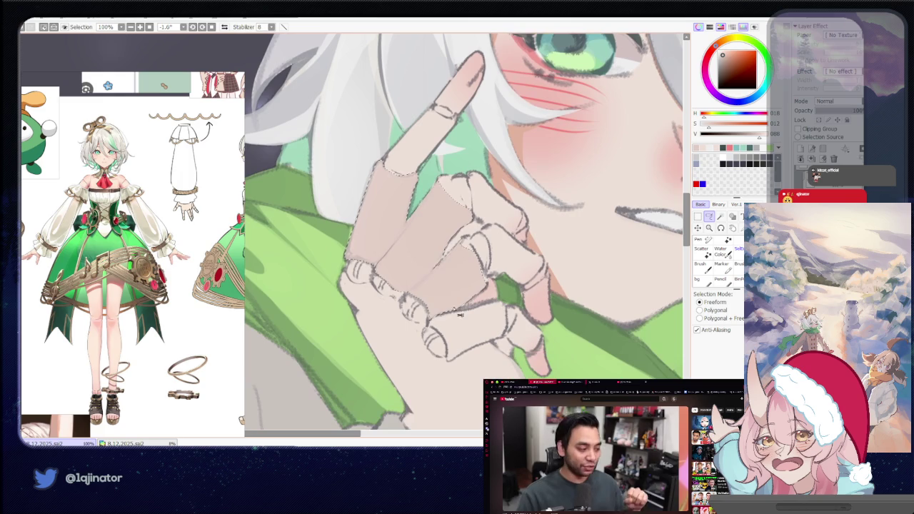
drag(460, 315, 452, 354)
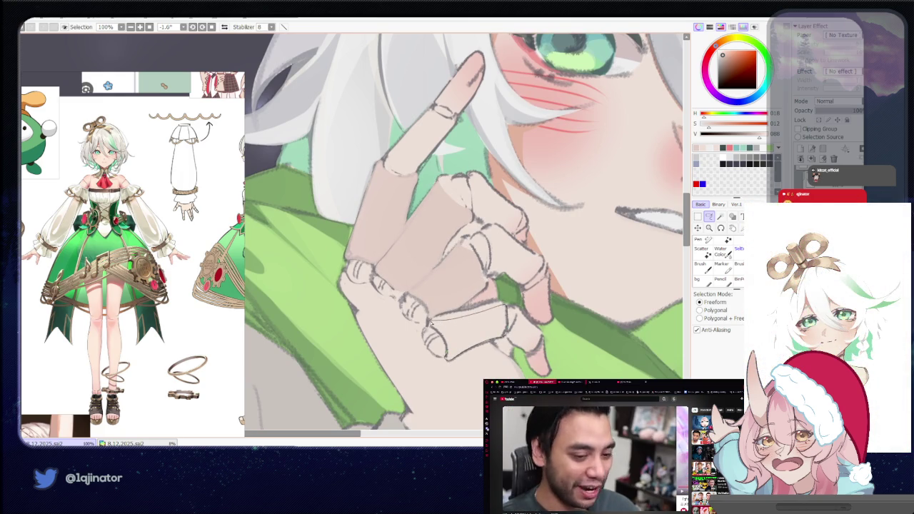
mouse_move(431, 322)
mouse_down()
mouse_move(503, 314)
mouse_move(489, 325)
mouse_up()
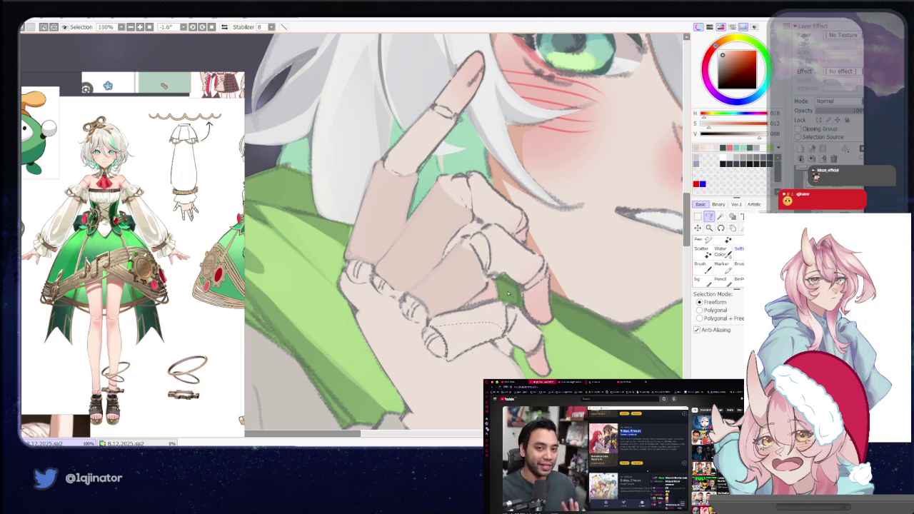
key(b)
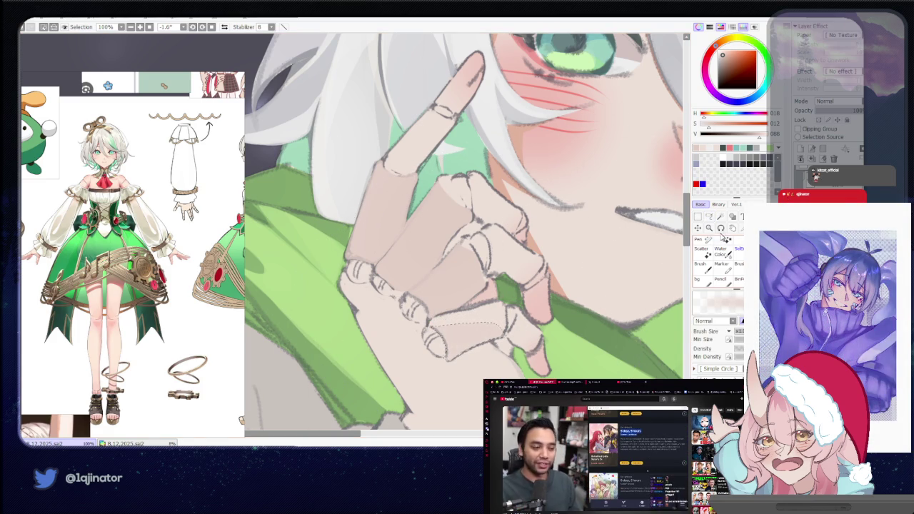
key(l)
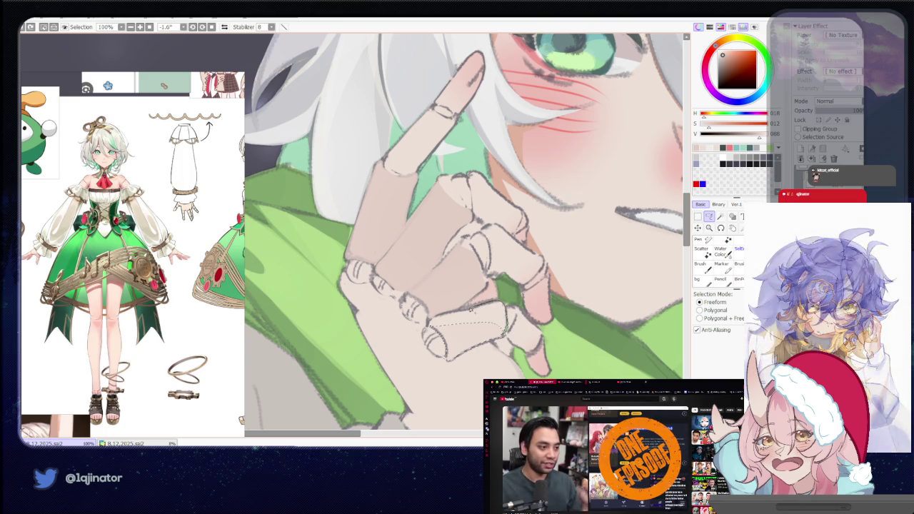
key(b)
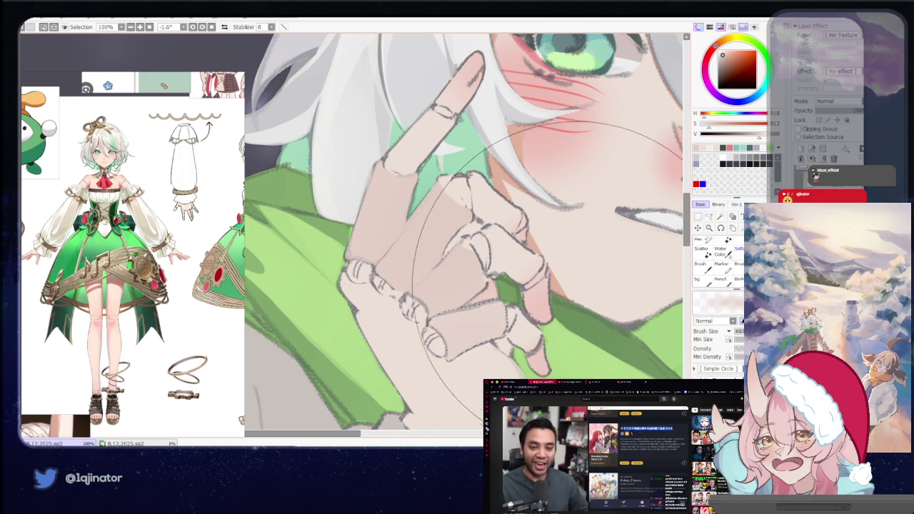
scroll(547, 261, down, 3)
scroll(571, 264, down, 2)
key(l)
scroll(641, 270, down, 1)
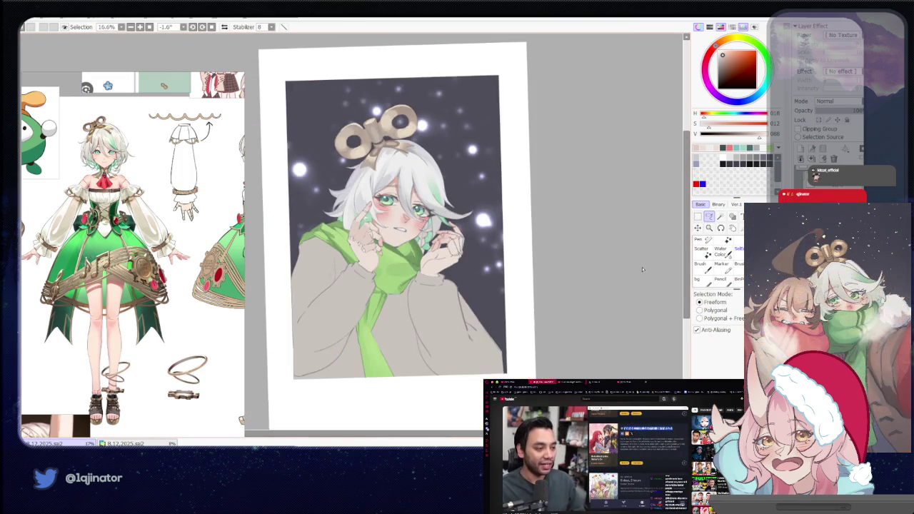
Zoom in on the raised hand and toggle between the brush and the Freeform lasso.
scroll(471, 323, up, 3)
scroll(464, 336, up, 2)
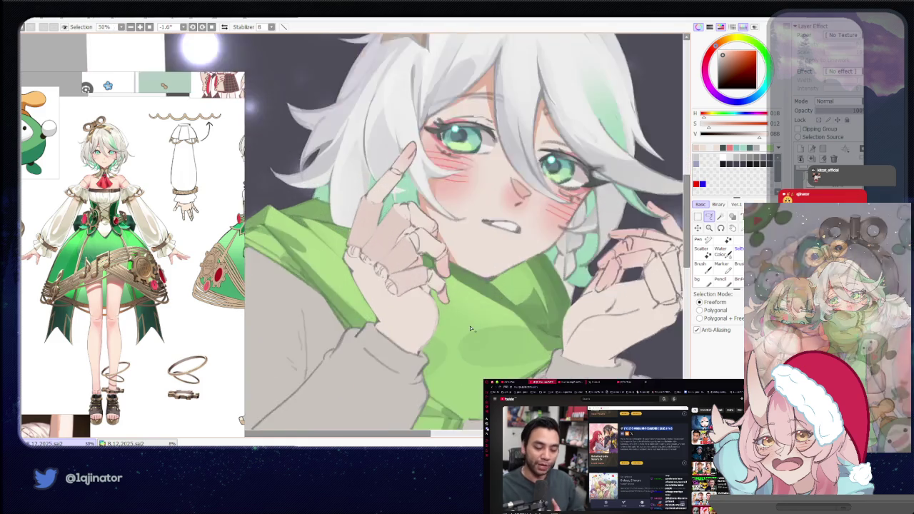
scroll(458, 350, up, 1)
scroll(455, 357, up, 1)
mouse_move(451, 327)
mouse_down()
mouse_move(459, 323)
mouse_move(444, 329)
mouse_up()
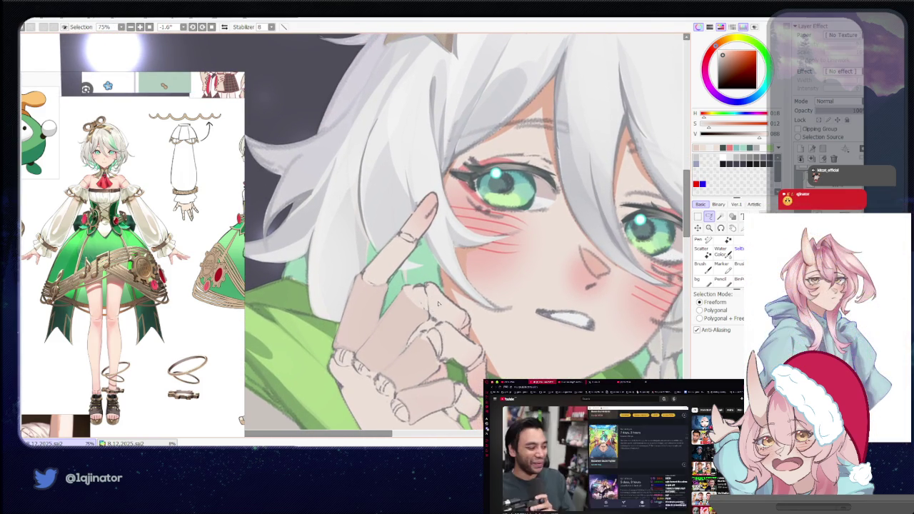
scroll(451, 299, up, 1)
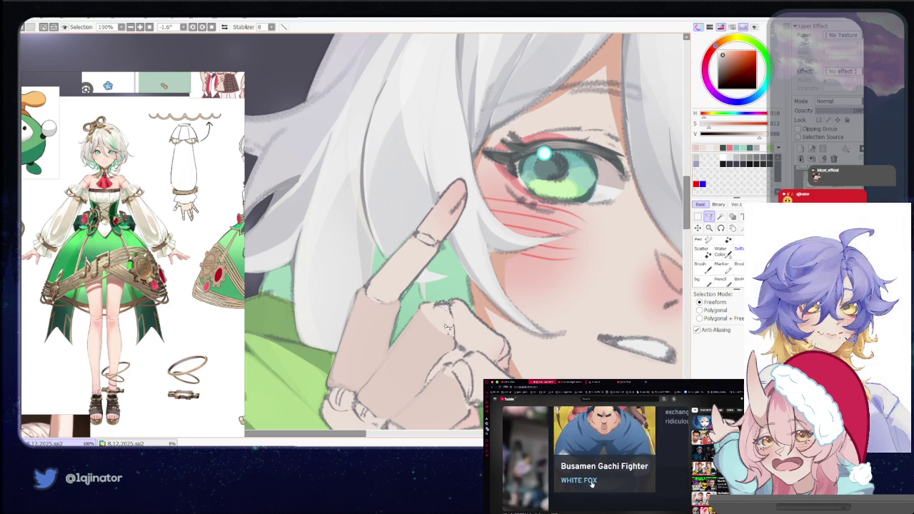
key(n)
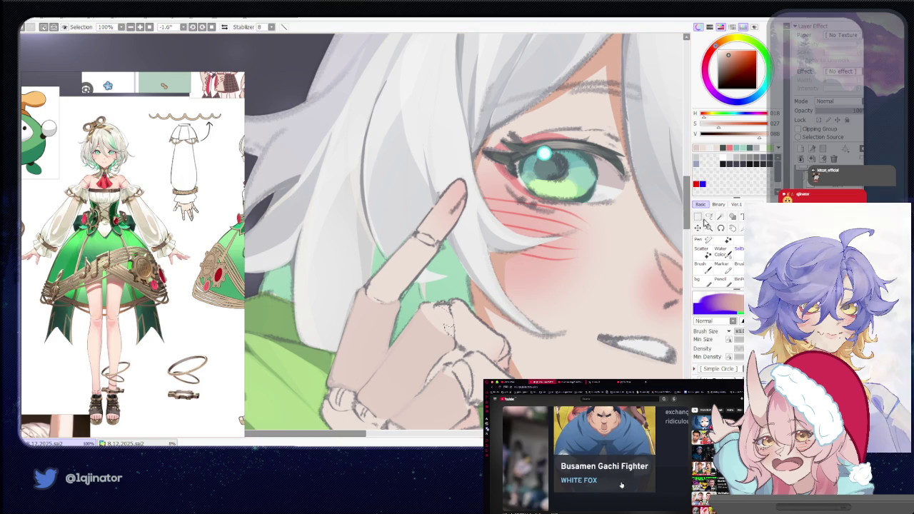
key(l)
Pan across the eye, hair and mouth beside the hand, then zoom back out.
drag(375, 292, 389, 299)
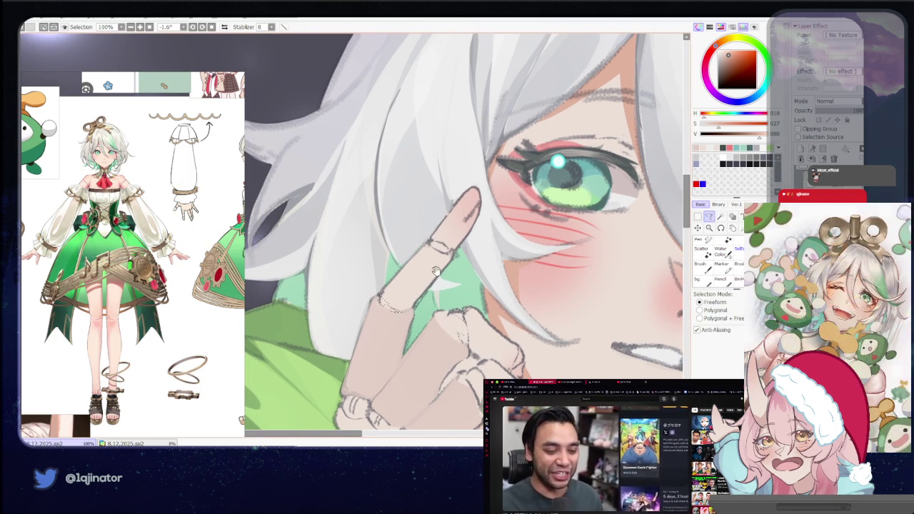
drag(402, 315, 374, 358)
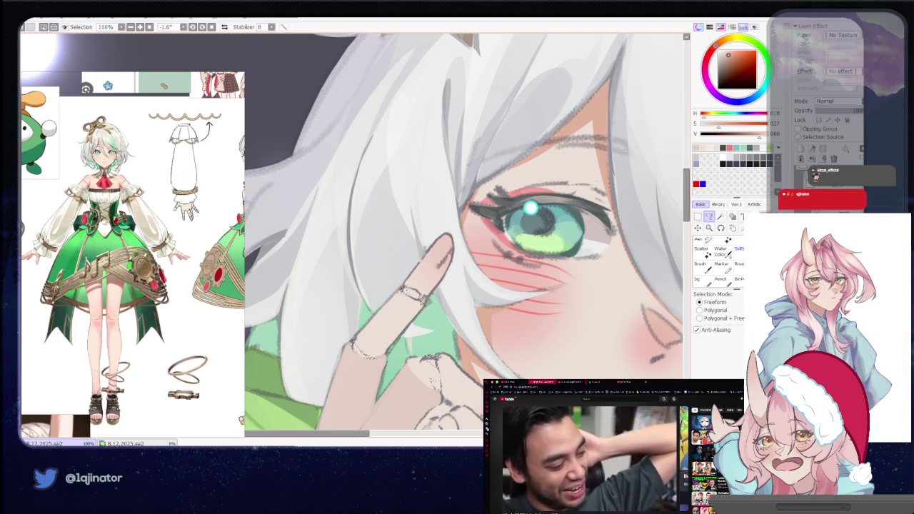
drag(504, 331, 447, 248)
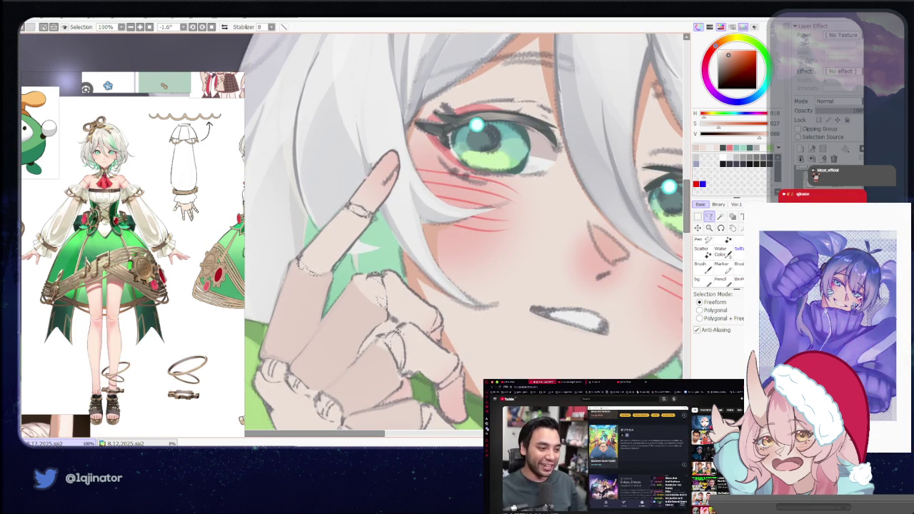
scroll(467, 234, down, 1)
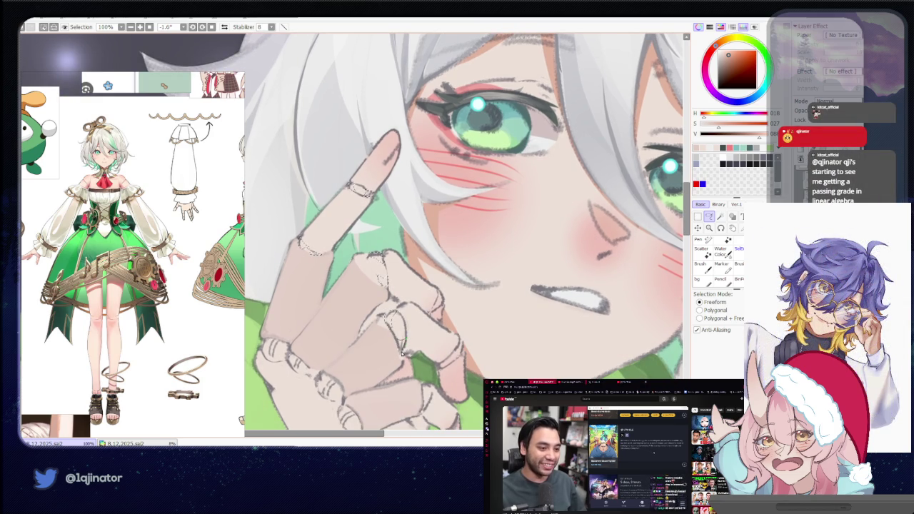
scroll(405, 340, down, 1)
scroll(404, 328, down, 1)
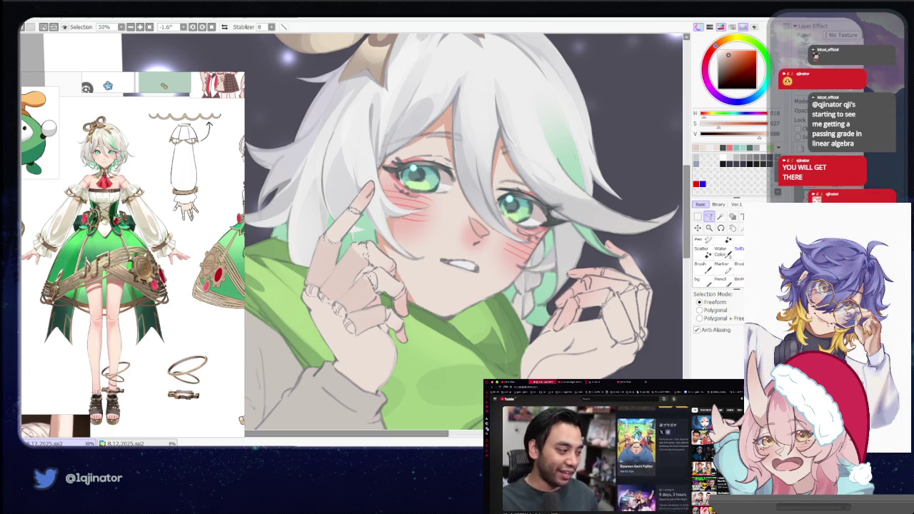
mouse_move(465, 338)
mouse_down()
mouse_move(474, 311)
mouse_move(422, 292)
mouse_up()
scroll(473, 310, up, 2)
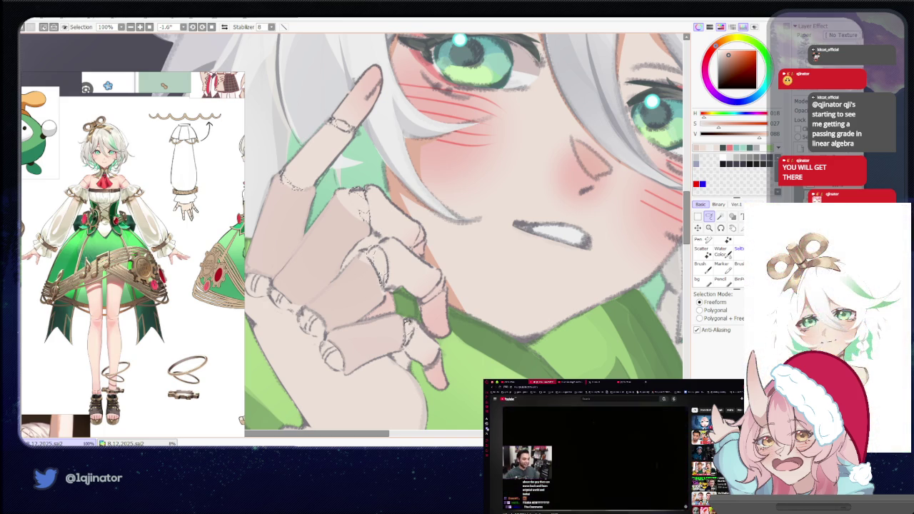
scroll(460, 289, down, 3)
scroll(443, 291, up, 2)
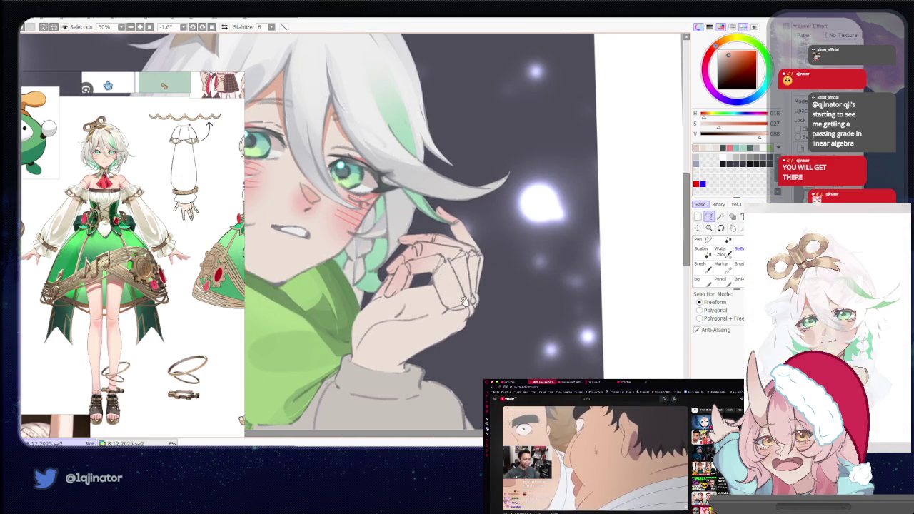
scroll(443, 291, up, 1)
scroll(442, 296, up, 1)
scroll(443, 304, up, 1)
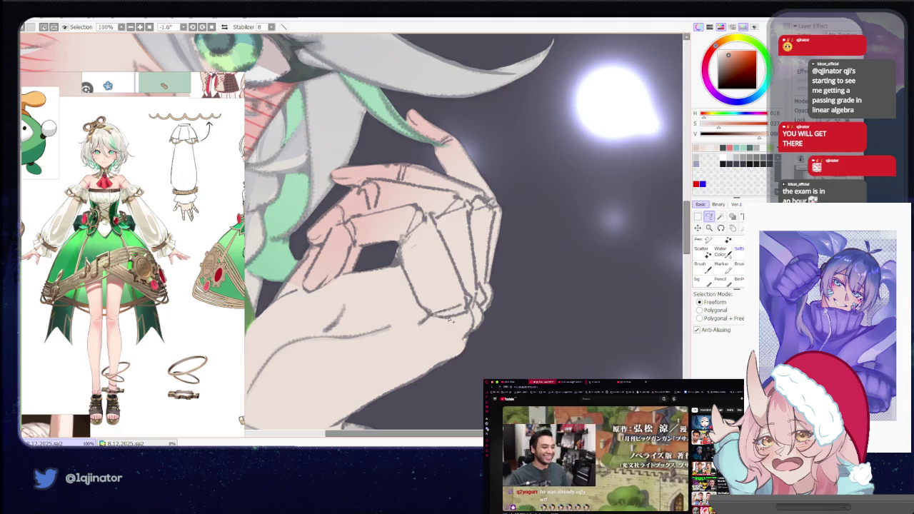
drag(397, 243, 396, 322)
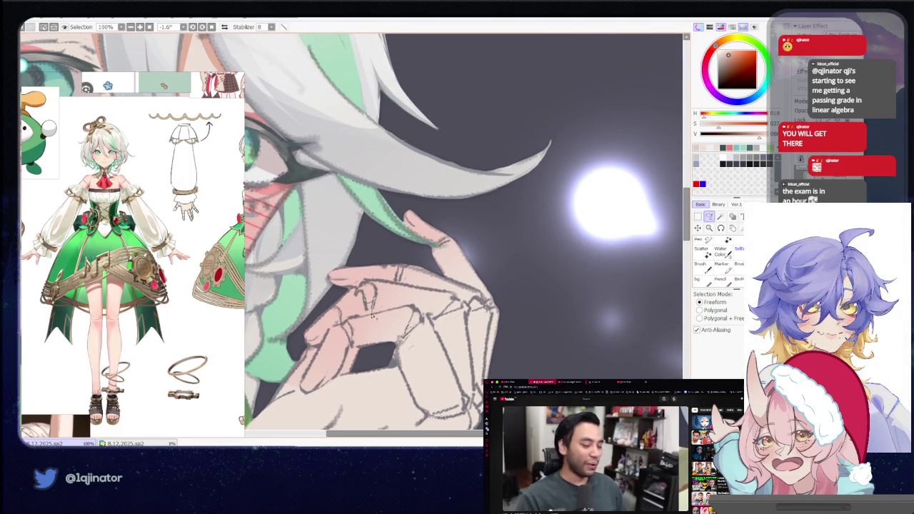
scroll(373, 304, up, 1)
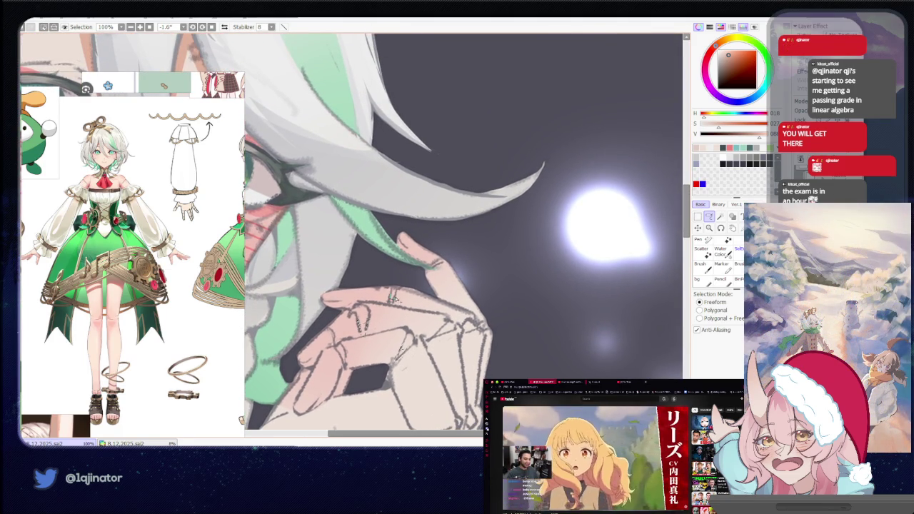
scroll(436, 263, down, 2)
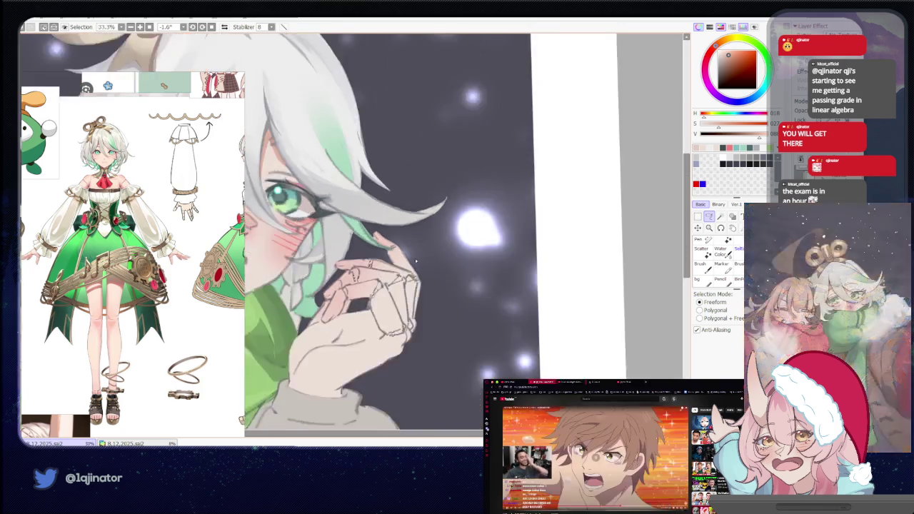
scroll(429, 257, down, 2)
scroll(423, 253, up, 1)
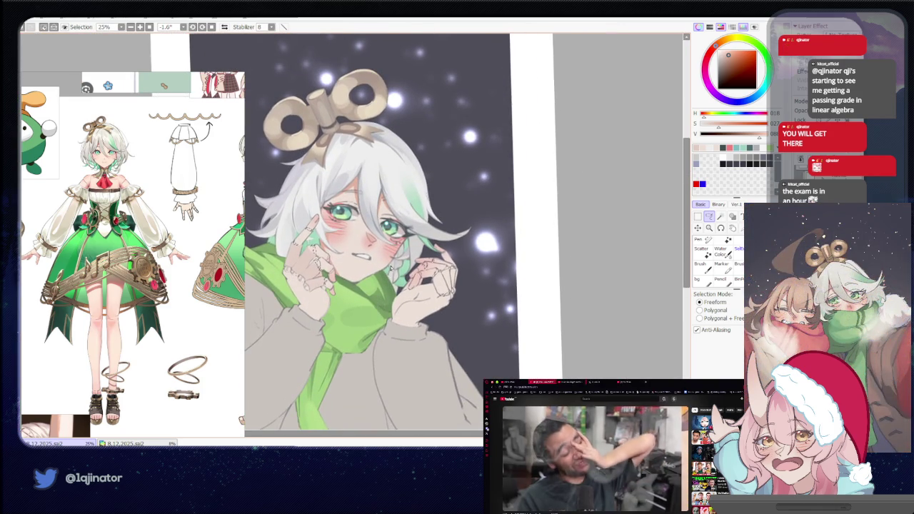
scroll(386, 275, up, 1)
scroll(350, 298, up, 1)
scroll(350, 298, up, 3)
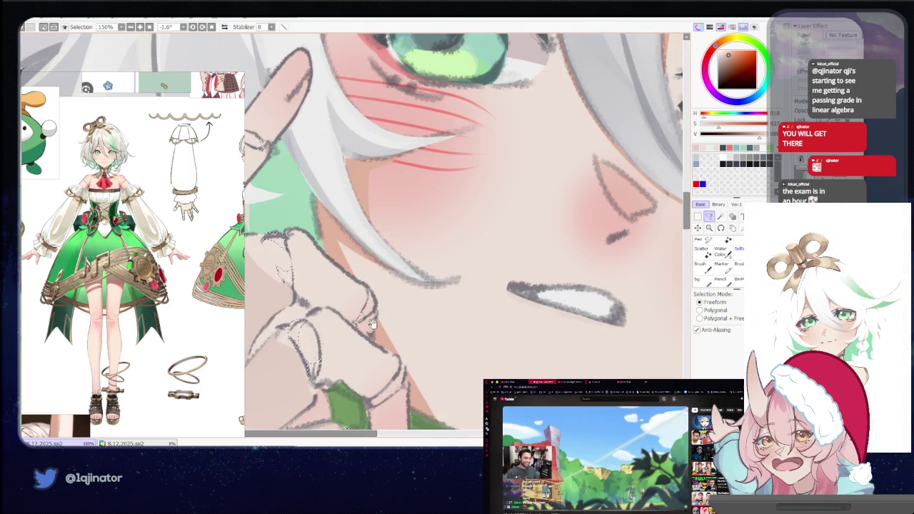
drag(372, 323, 392, 295)
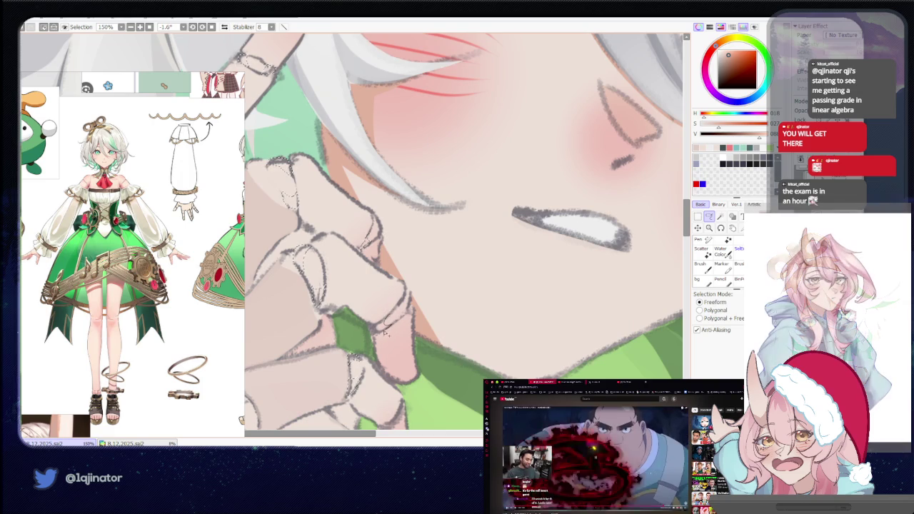
scroll(397, 309, down, 1)
drag(401, 303, 366, 277)
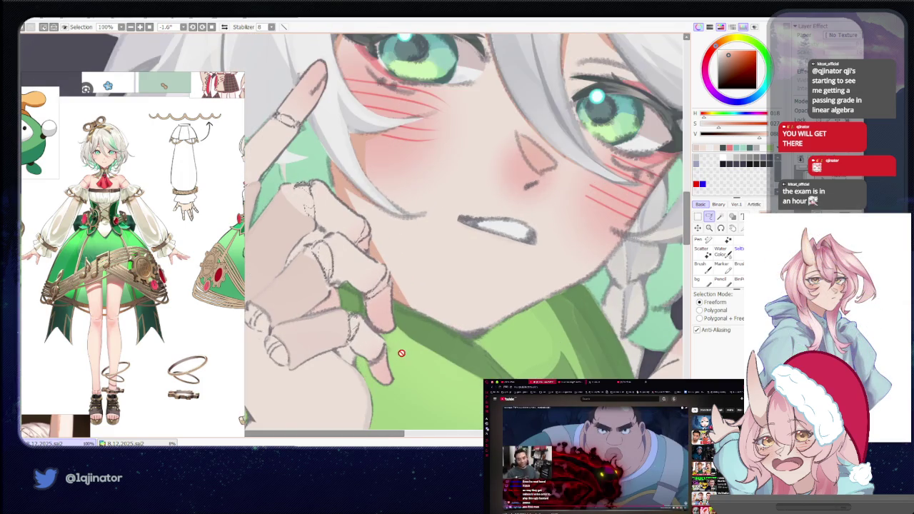
scroll(400, 350, up, 1)
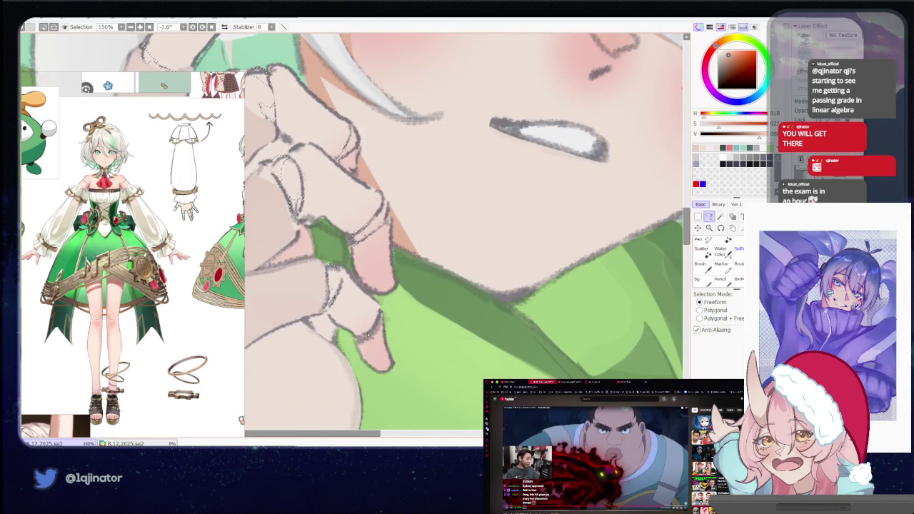
scroll(362, 339, down, 6)
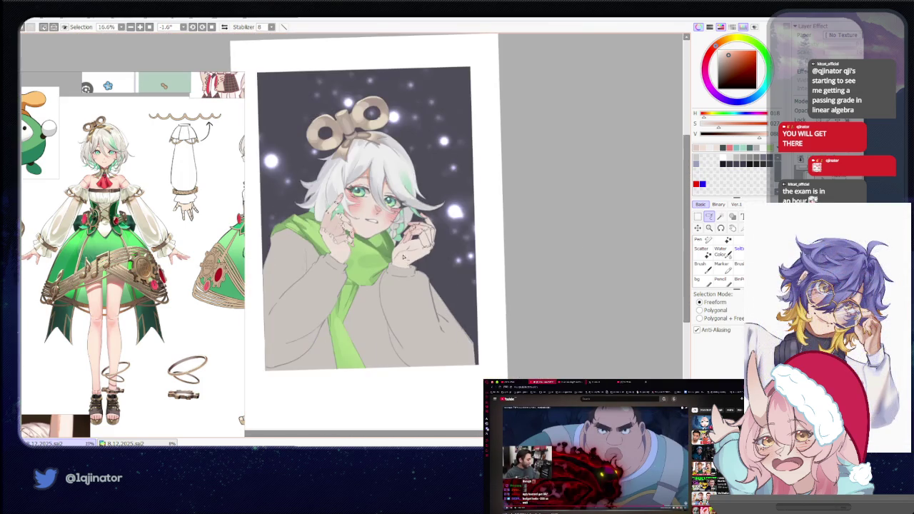
Make the brush much larger, return to freeform selection and zoom in over the portrait.
key(b)
key(bracketright)
key(bracketright)
key(bracketright)
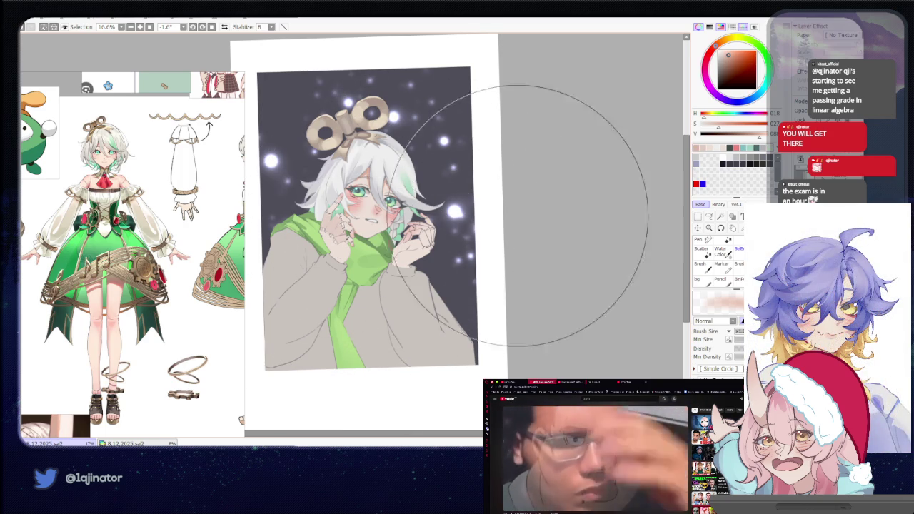
click(714, 215)
scroll(464, 272, up, 2)
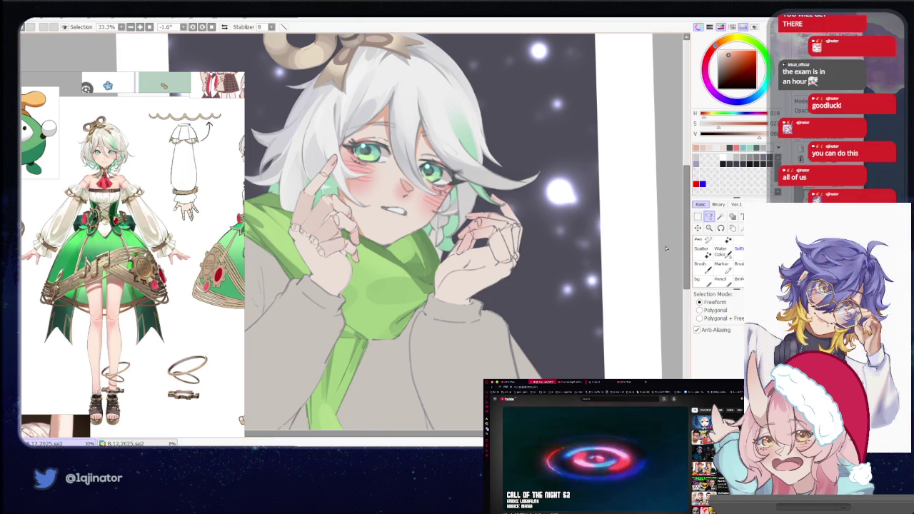
mouse_move(363, 303)
mouse_down()
mouse_move(395, 327)
mouse_move(404, 355)
mouse_up()
Alternate brush and freeform selection while shifting the view around the hand.
key(b)
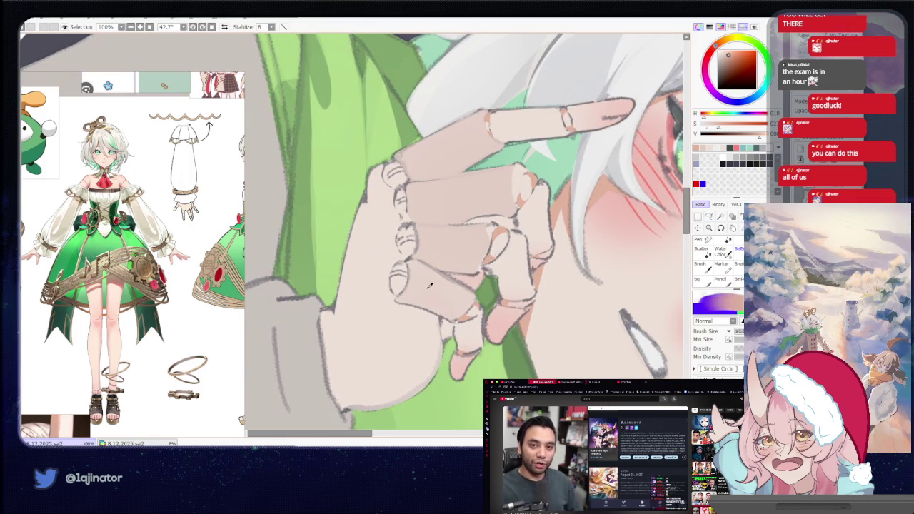
key(a)
mouse_move(401, 236)
mouse_down()
mouse_move(383, 324)
mouse_move(472, 245)
mouse_up()
key(b)
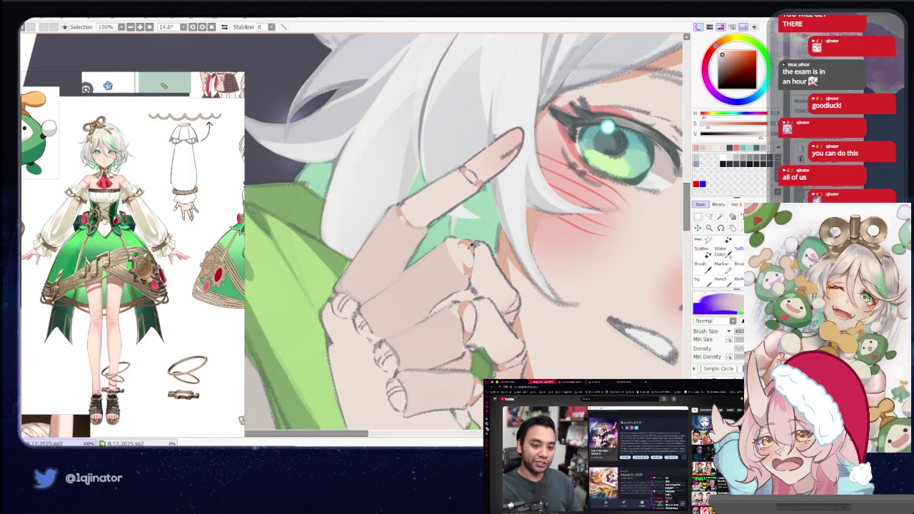
click(709, 217)
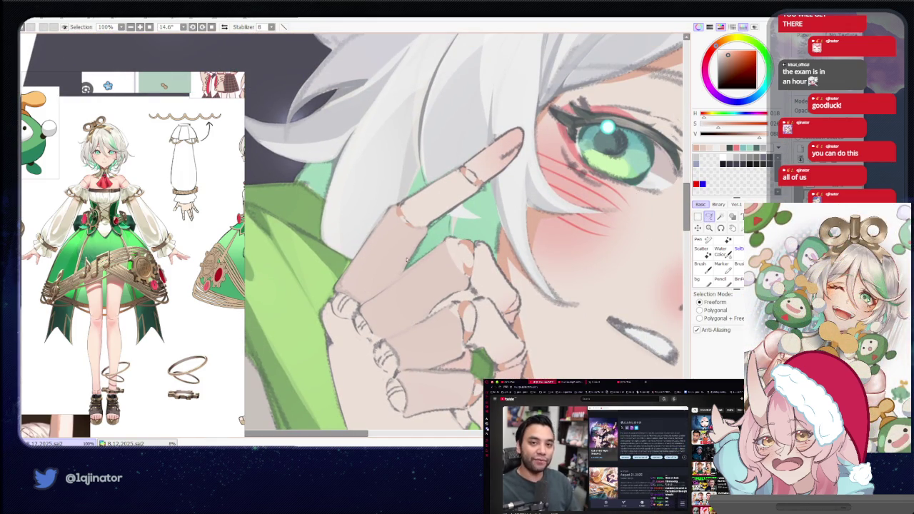
drag(421, 229, 404, 267)
drag(356, 328, 364, 275)
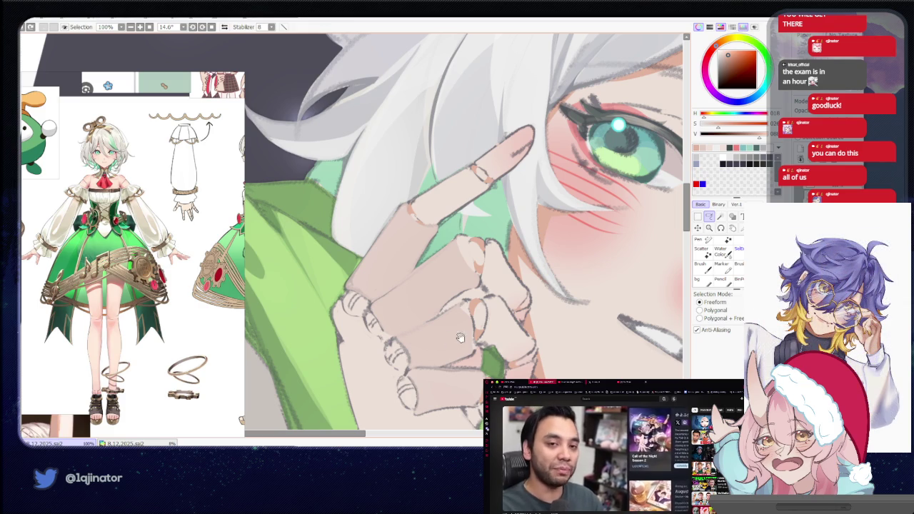
Tilt the hand upright and pan over the fingers to inspect the rings.
drag(460, 337, 382, 232)
key(b)
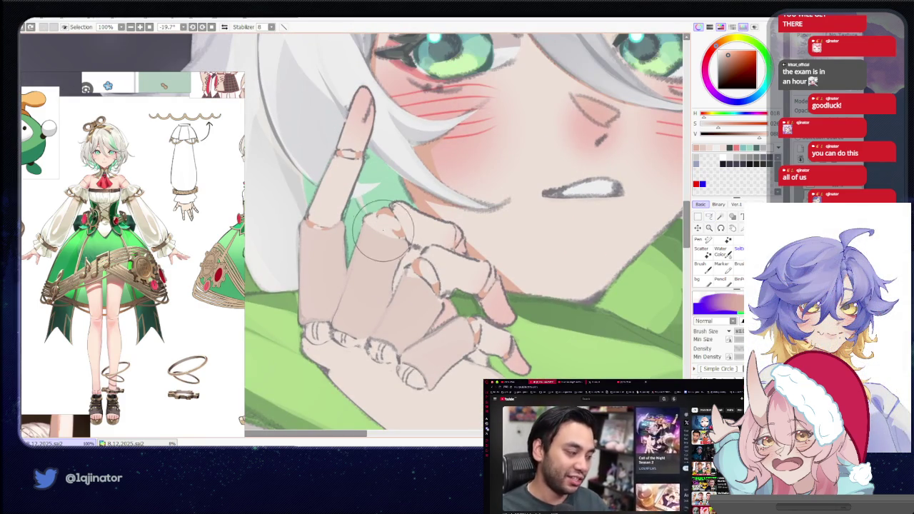
click(709, 217)
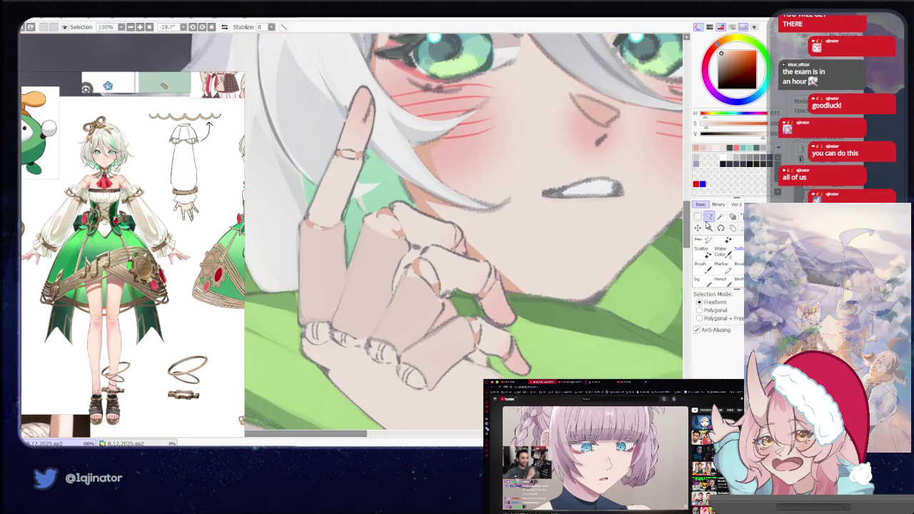
drag(357, 232, 362, 265)
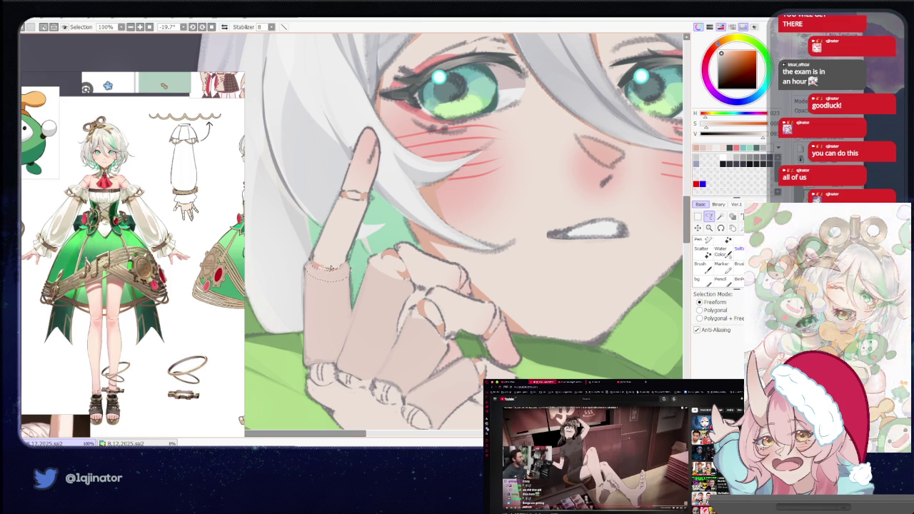
drag(439, 288, 390, 285)
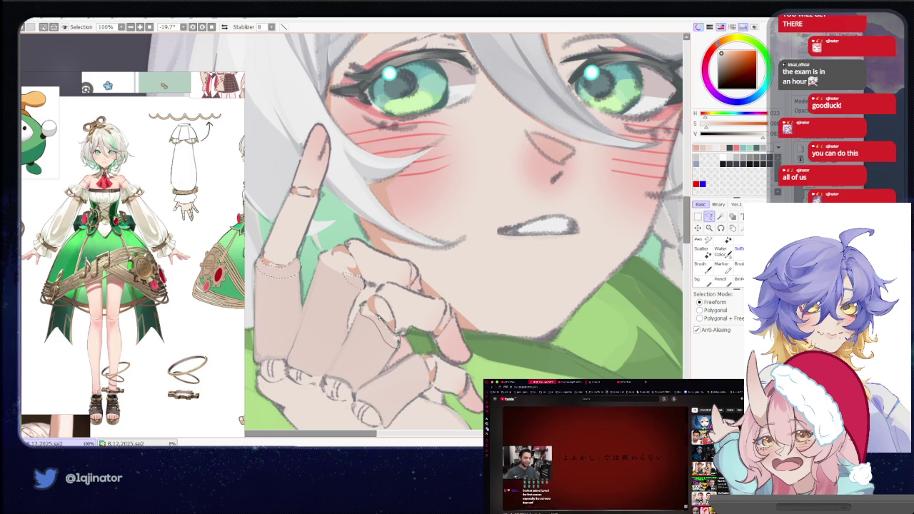
drag(499, 236, 461, 189)
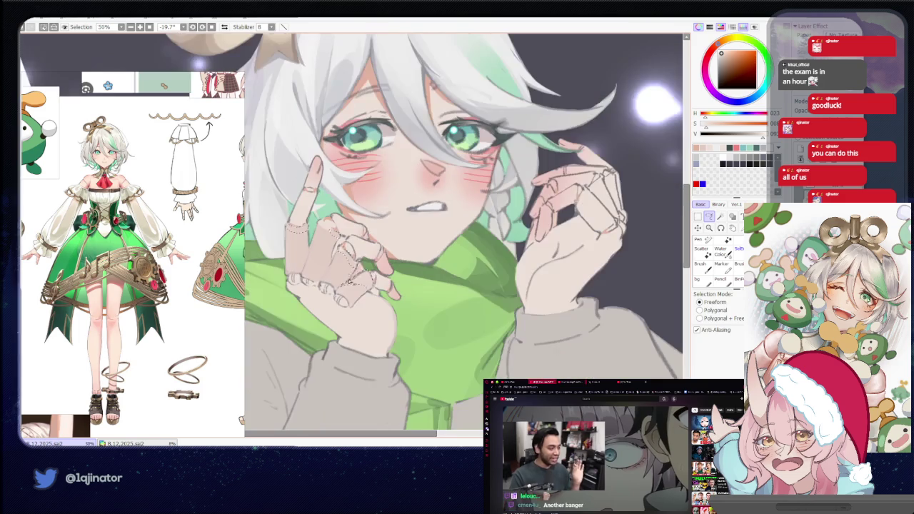
scroll(351, 280, down, 3)
Zoom back in and rotate the view nearly level on the eye and hand.
key(b)
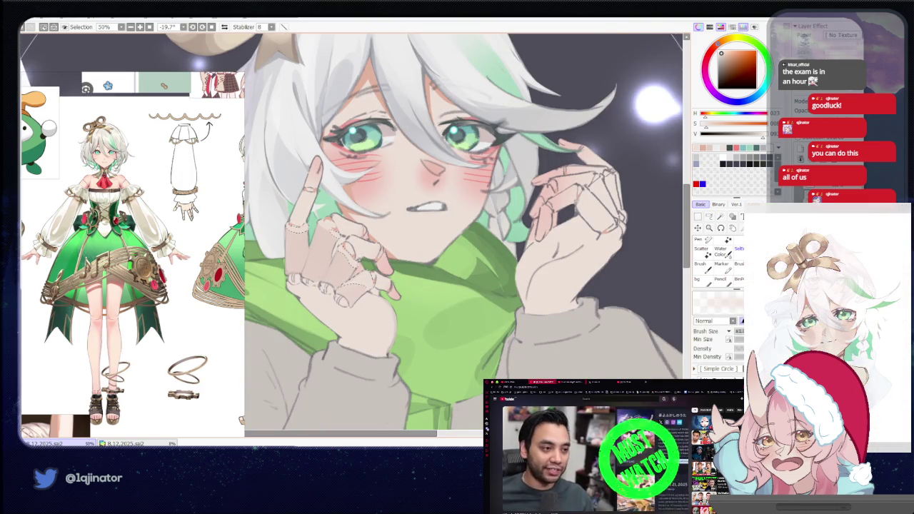
scroll(350, 228, down, 3)
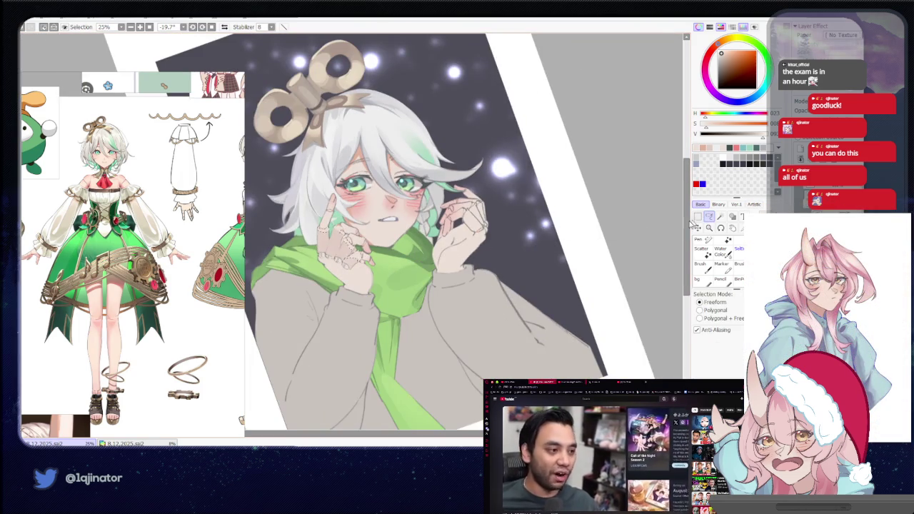
key(a)
scroll(386, 307, up, 1)
scroll(386, 307, up, 2)
scroll(384, 309, up, 1)
drag(384, 309, 332, 257)
scroll(326, 250, up, 1)
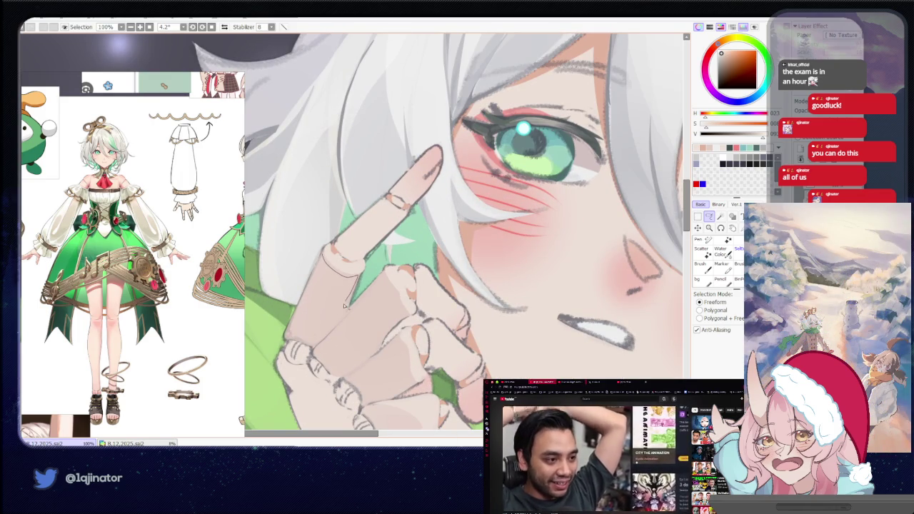
Lasso a freeform area around the raised finger, then zoom out.
mouse_move(317, 315)
mouse_down()
mouse_move(350, 282)
mouse_move(384, 266)
mouse_up()
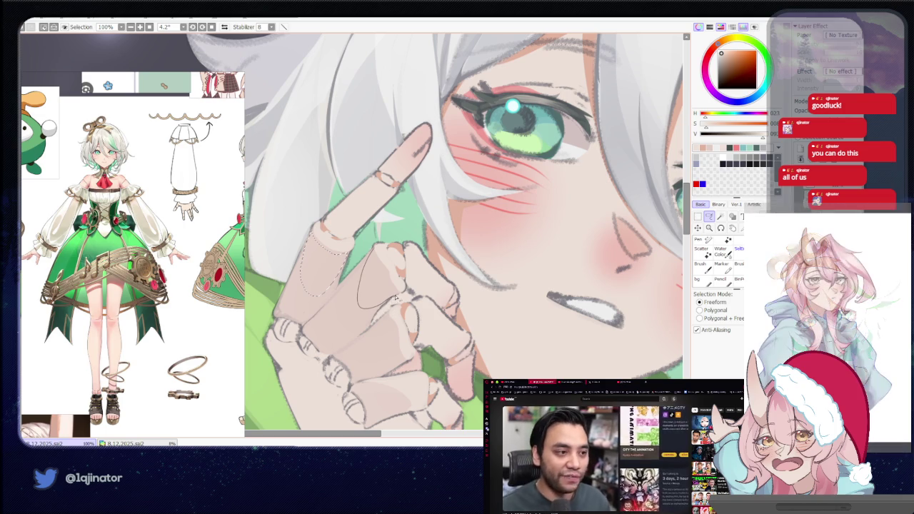
key(b)
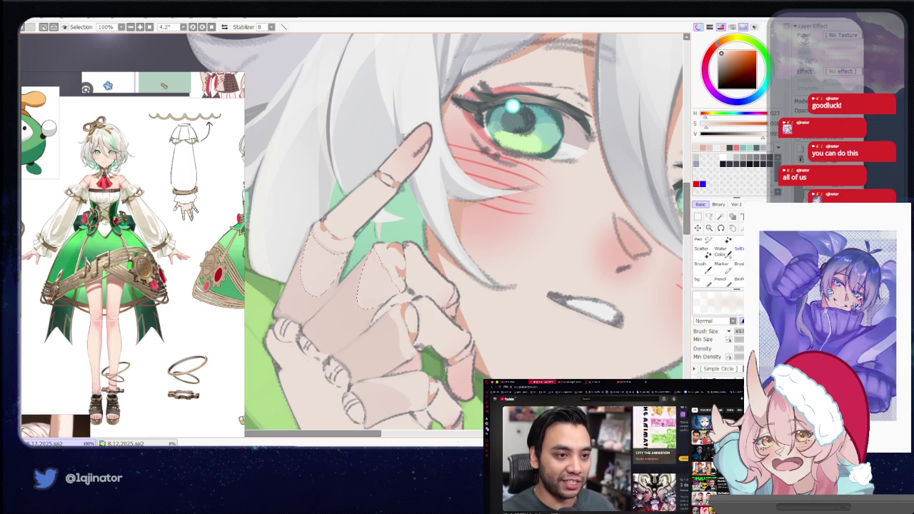
scroll(464, 228, down, 5)
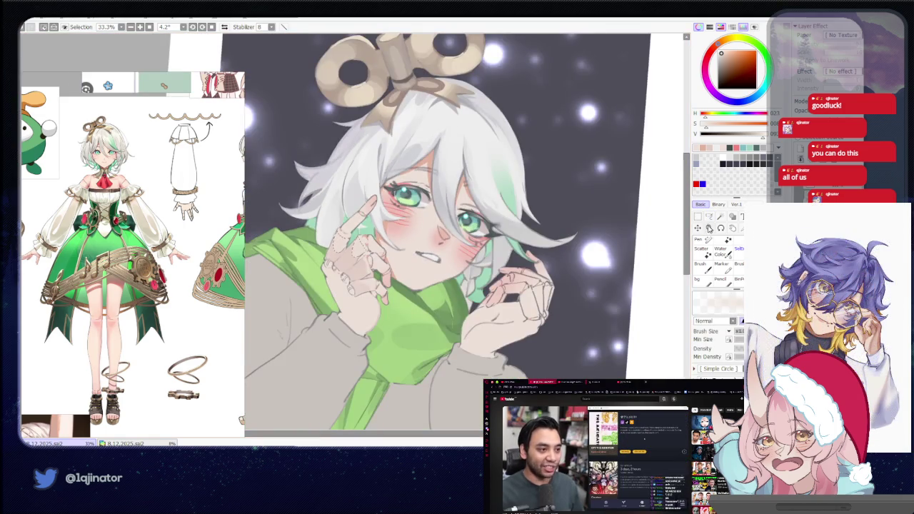
click(709, 217)
key(minus)
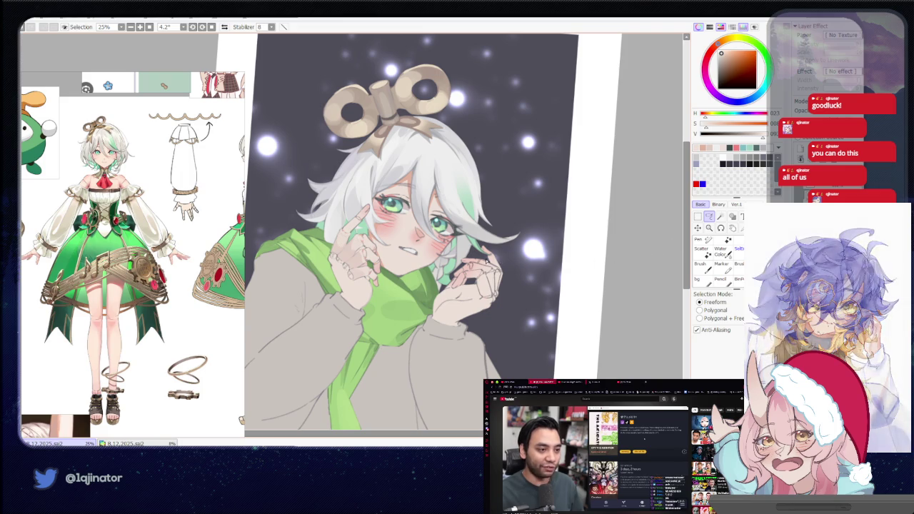
Nudge the view slightly right and up, then zoom out toward the whole figure.
scroll(427, 266, up, 3)
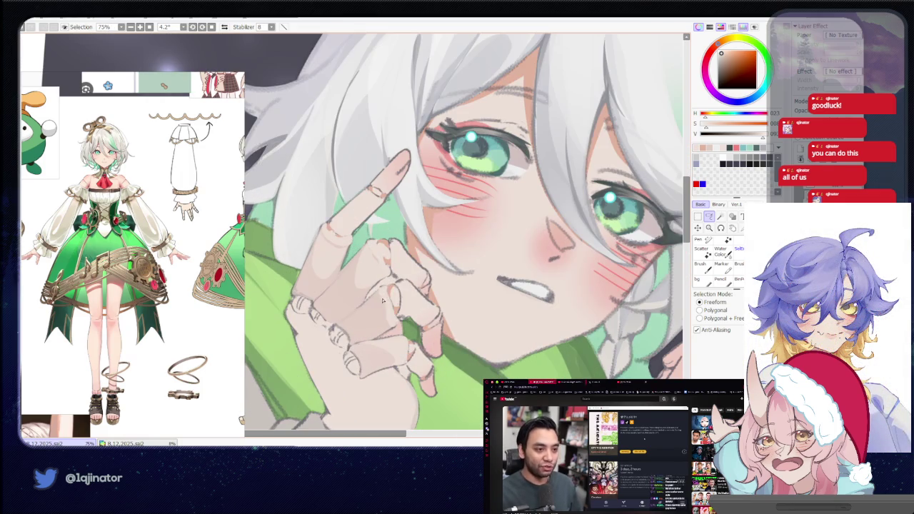
mouse_move(383, 300)
mouse_down()
mouse_move(392, 281)
mouse_move(402, 294)
mouse_up()
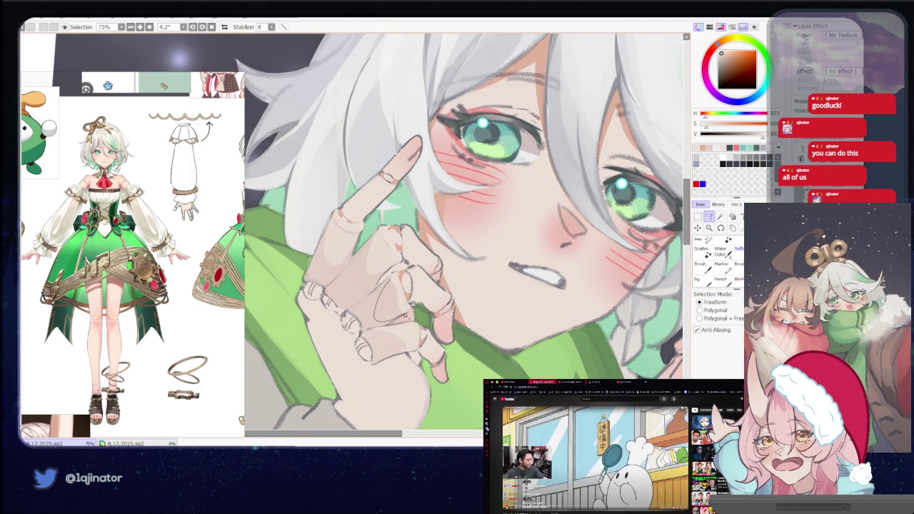
scroll(402, 294, down, 2)
key(b)
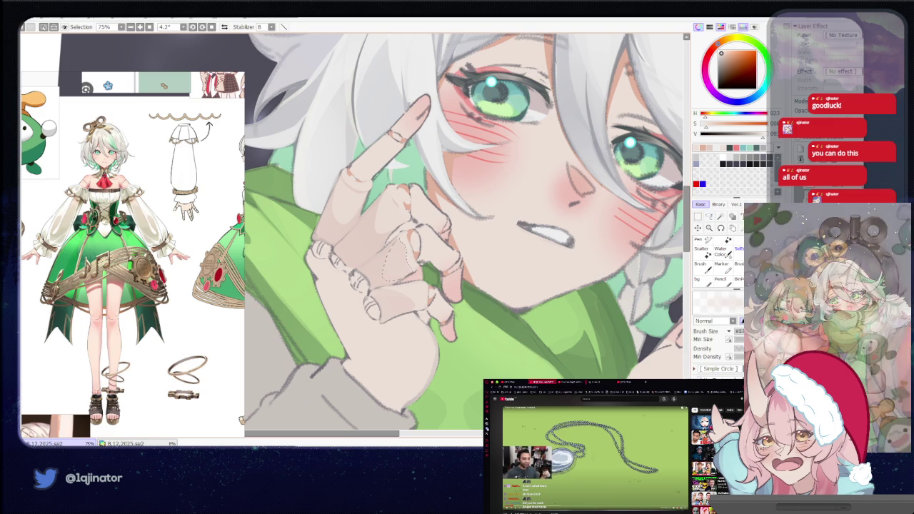
scroll(437, 260, down, 2)
key(m)
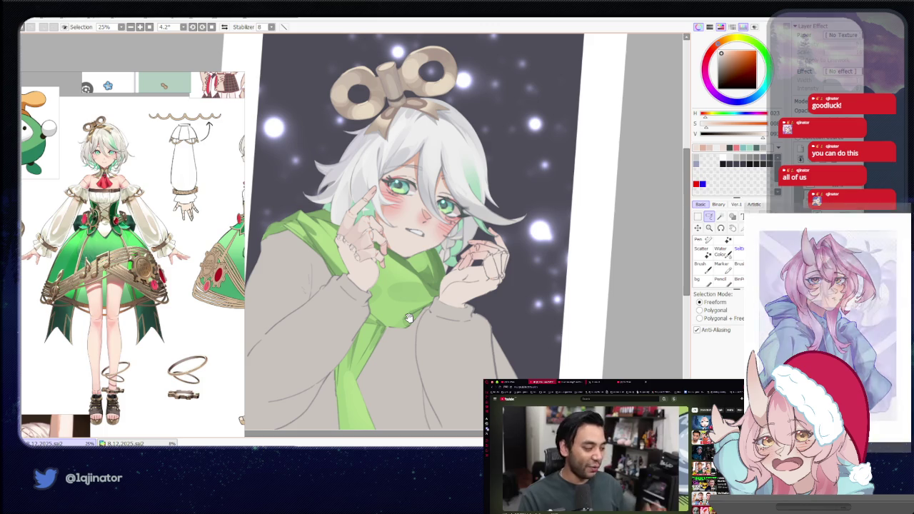
Zoom back in and centre the raised hand, ready for freeform selecting.
scroll(409, 317, up, 2)
scroll(409, 315, up, 2)
scroll(411, 315, up, 1)
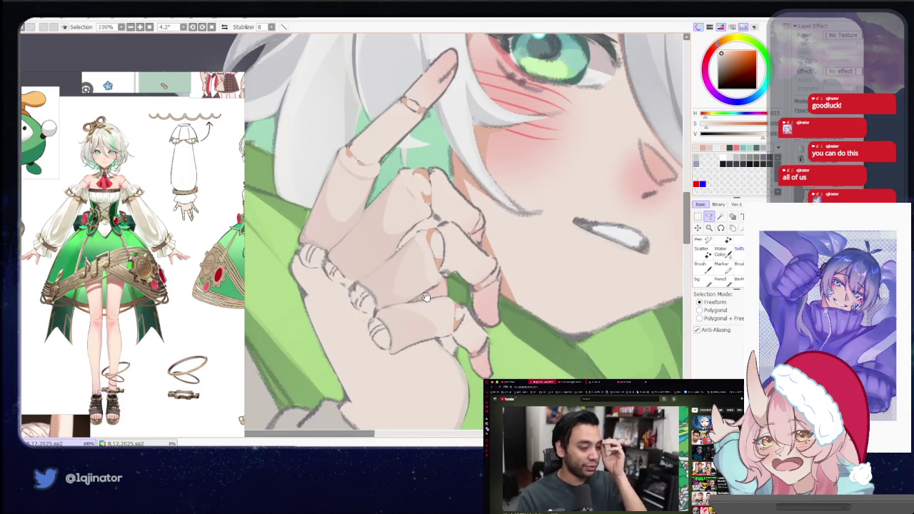
scroll(421, 300, up, 1)
key(n)
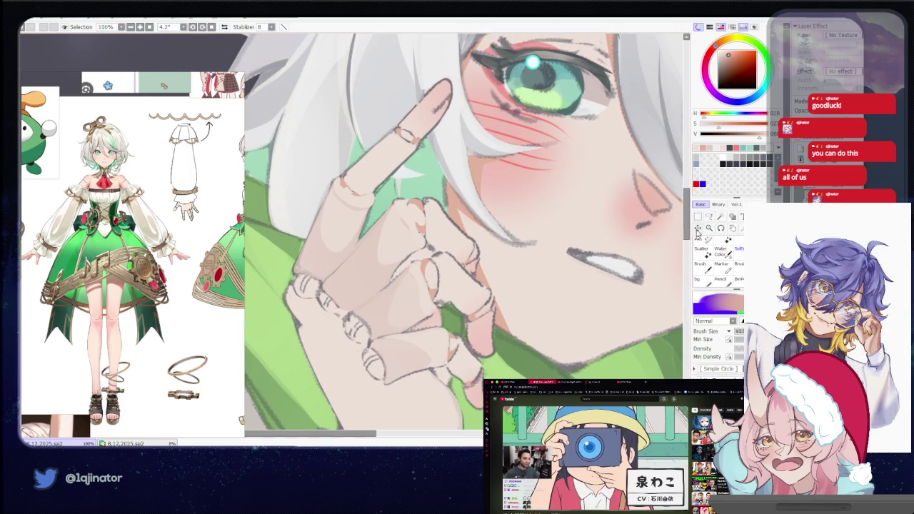
click(708, 217)
scroll(355, 321, up, 1)
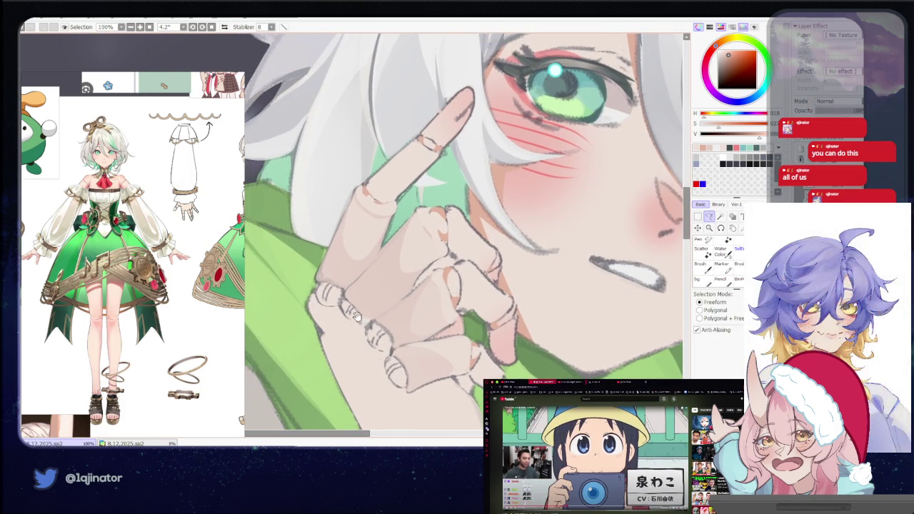
scroll(354, 320, up, 1)
drag(340, 317, 352, 297)
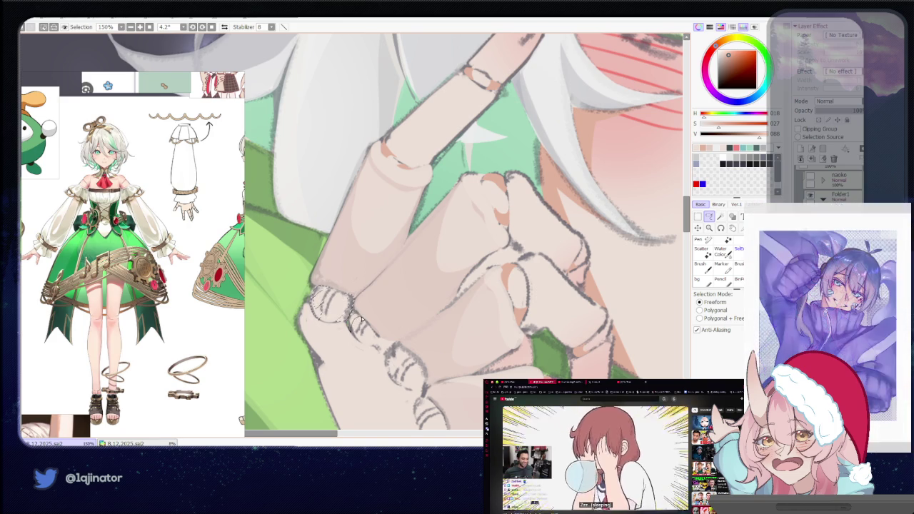
Pan up along the fingers, then zoom out to see the face and hand.
scroll(372, 314, down, 1)
scroll(383, 300, down, 1)
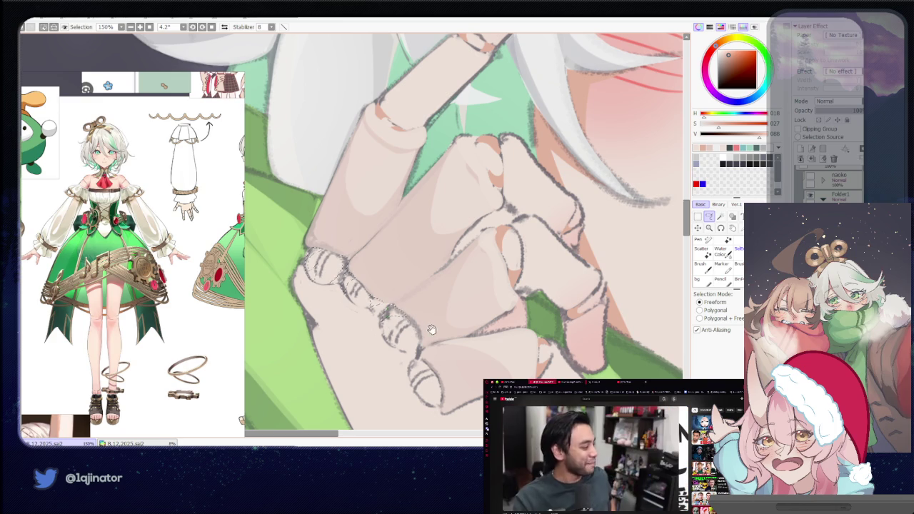
drag(431, 329, 431, 301)
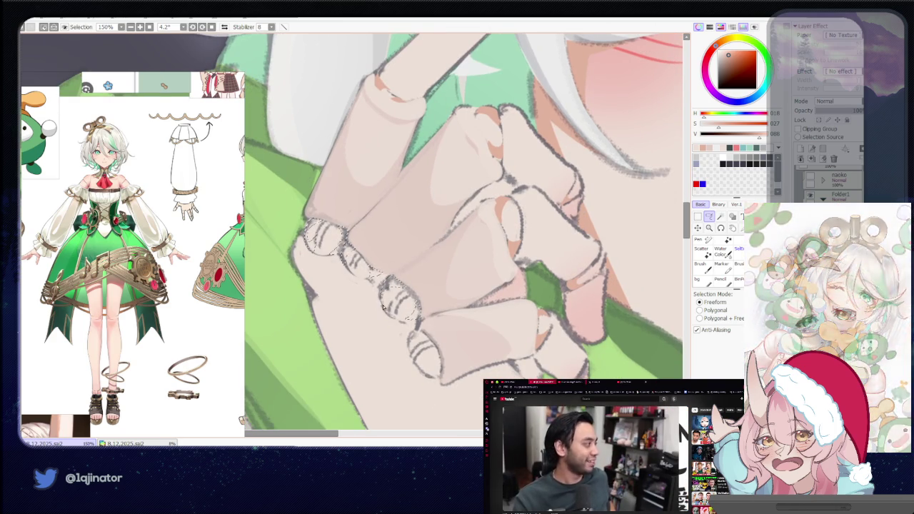
drag(423, 337, 427, 305)
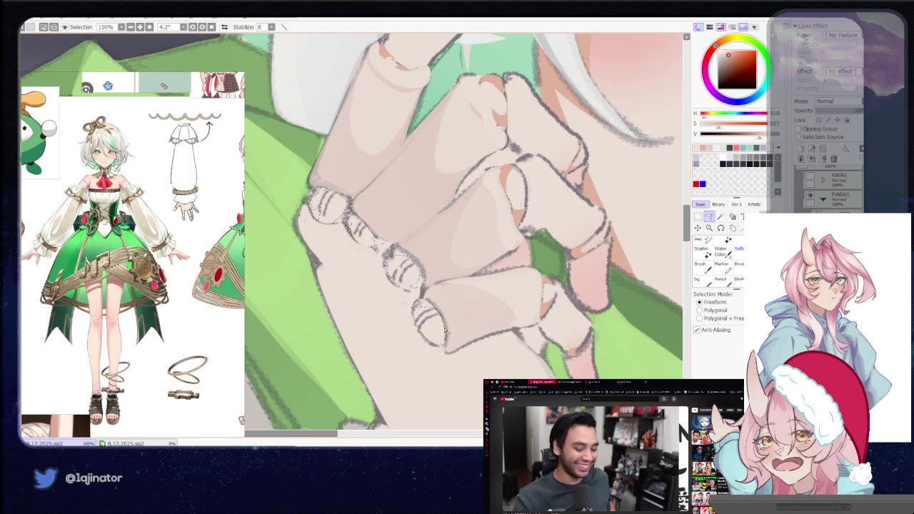
scroll(439, 345, down, 3)
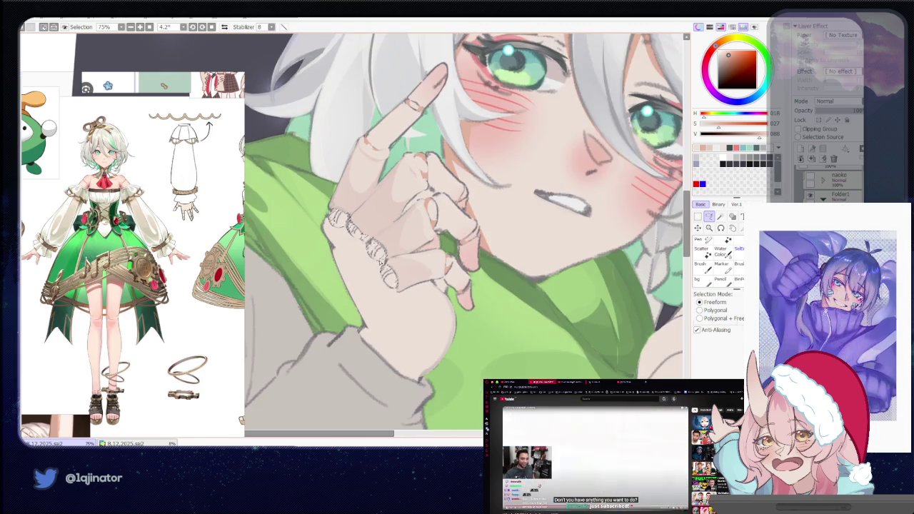
key(b)
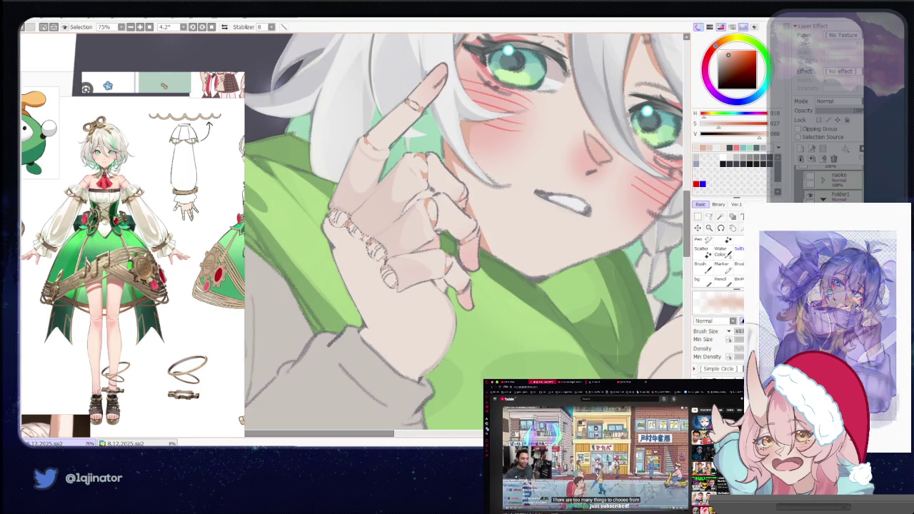
scroll(667, 241, down, 3)
key(l)
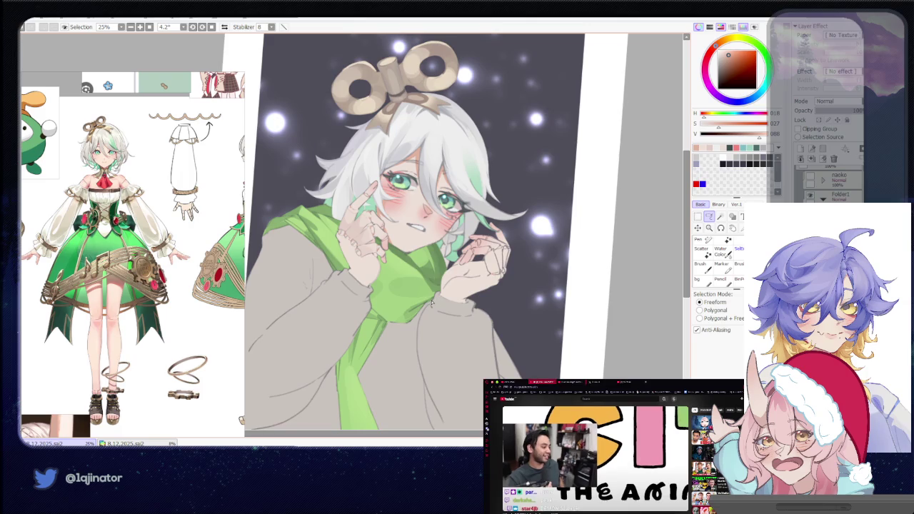
Zoom back in on the ringed fingers to set up the lasso.
scroll(429, 305, up, 1)
scroll(415, 309, up, 1)
scroll(400, 314, up, 1)
scroll(383, 319, up, 1)
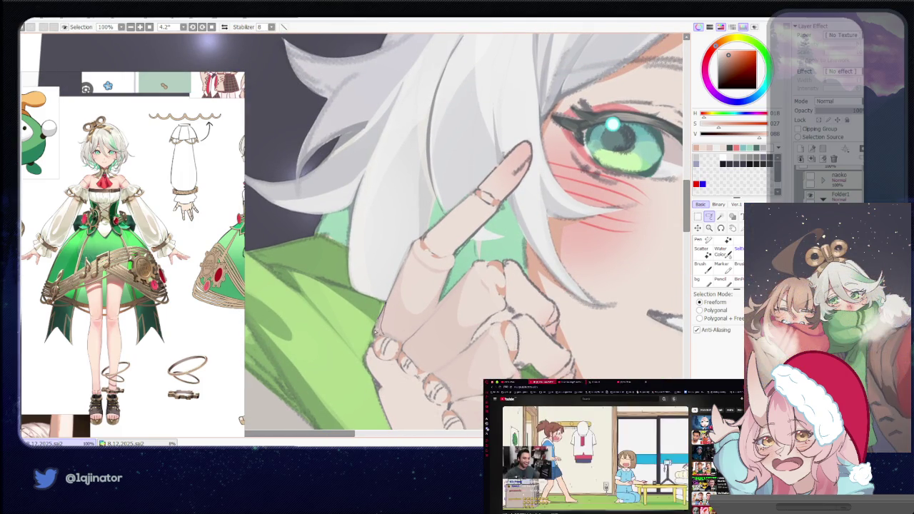
scroll(395, 329, down, 1)
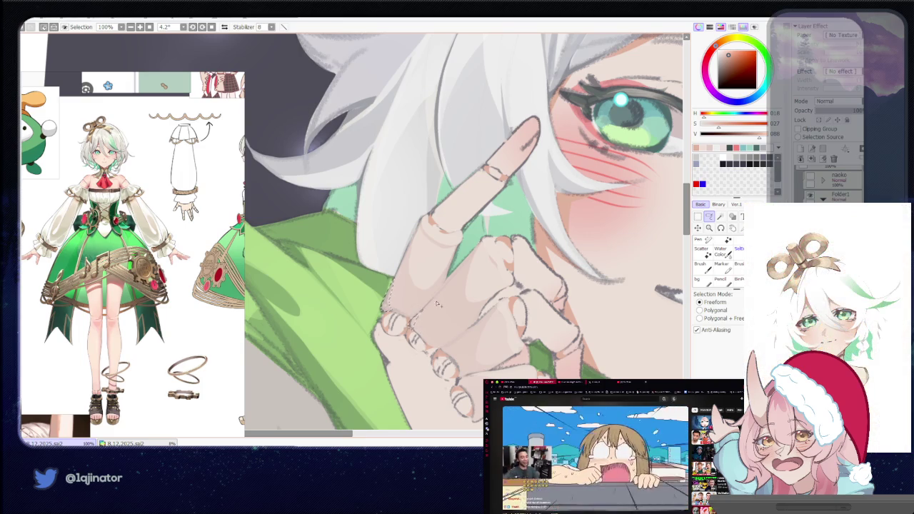
scroll(428, 325, down, 1)
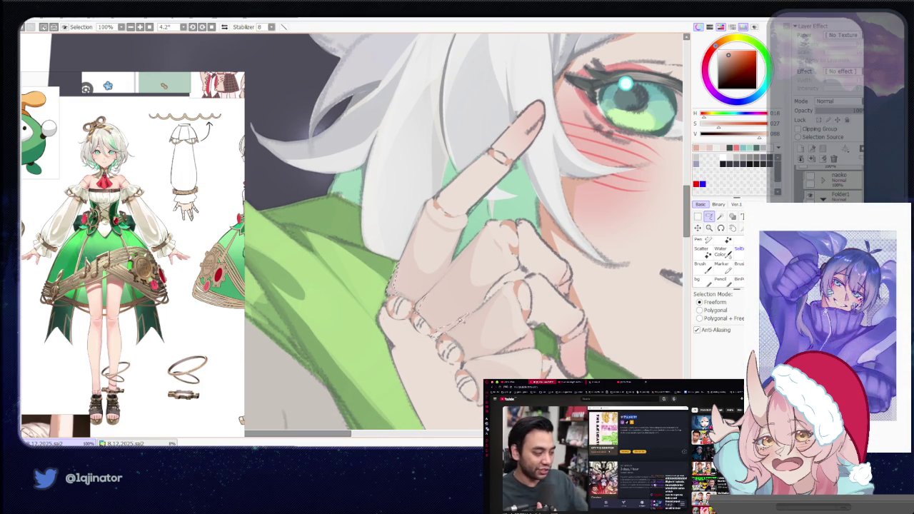
scroll(471, 319, down, 2)
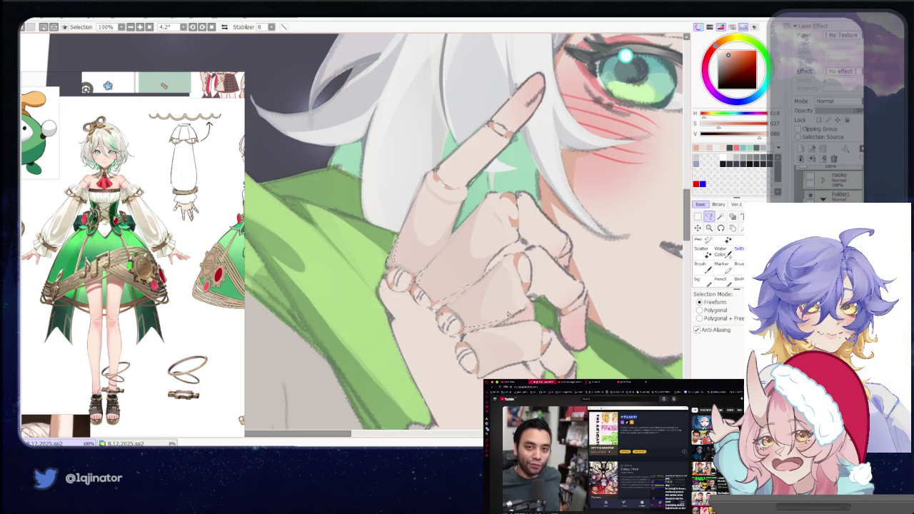
Trace a freeform selection along the finger edges, then zoom out to check it.
mouse_move(497, 323)
mouse_down()
mouse_move(519, 312)
mouse_move(480, 310)
mouse_up()
drag(448, 338, 485, 334)
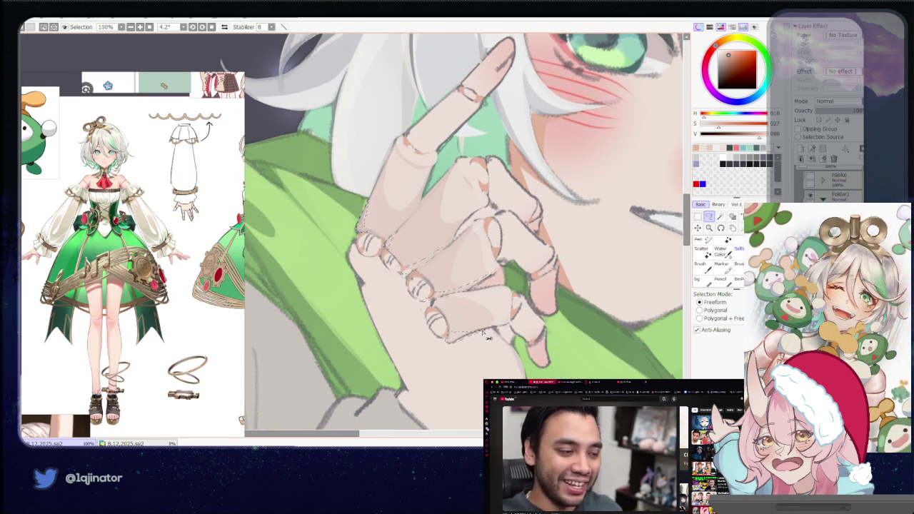
key(b)
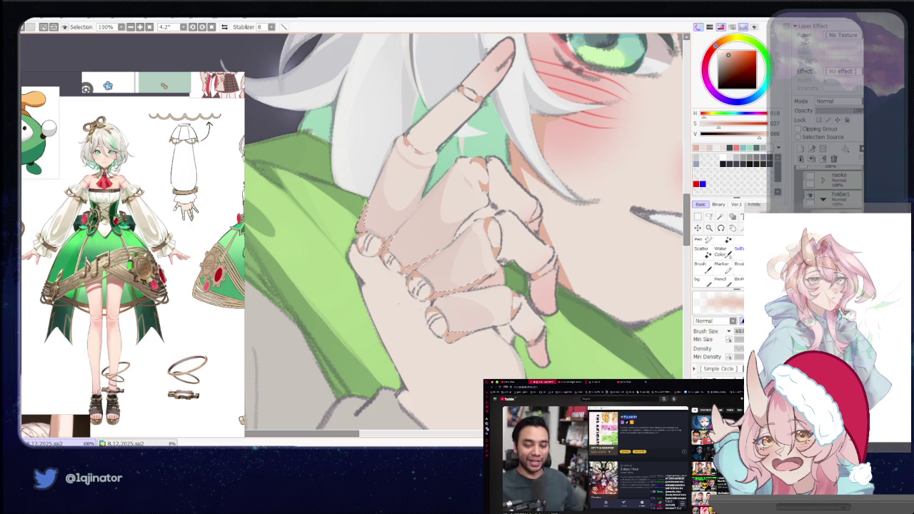
scroll(563, 270, down, 3)
scroll(564, 271, down, 2)
key(l)
scroll(564, 271, up, 2)
scroll(514, 279, up, 2)
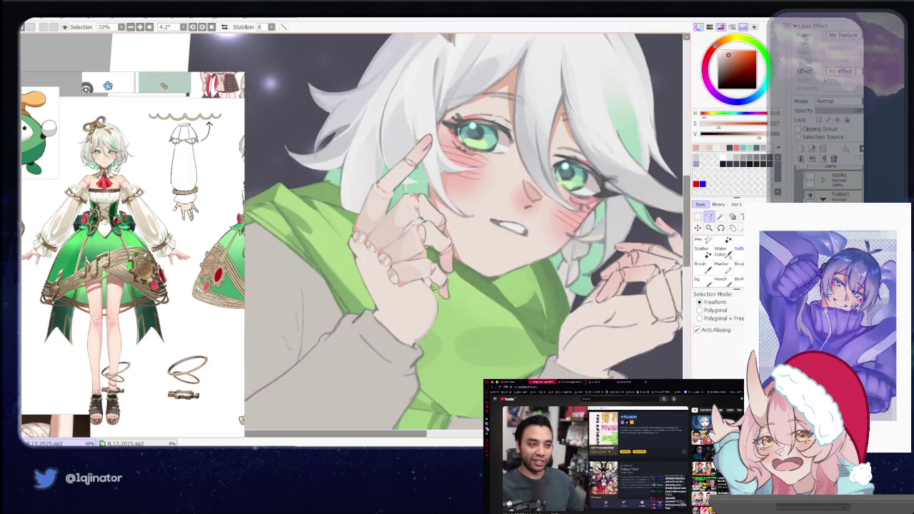
scroll(471, 284, up, 1)
scroll(451, 288, up, 2)
scroll(457, 290, up, 1)
scroll(465, 293, up, 1)
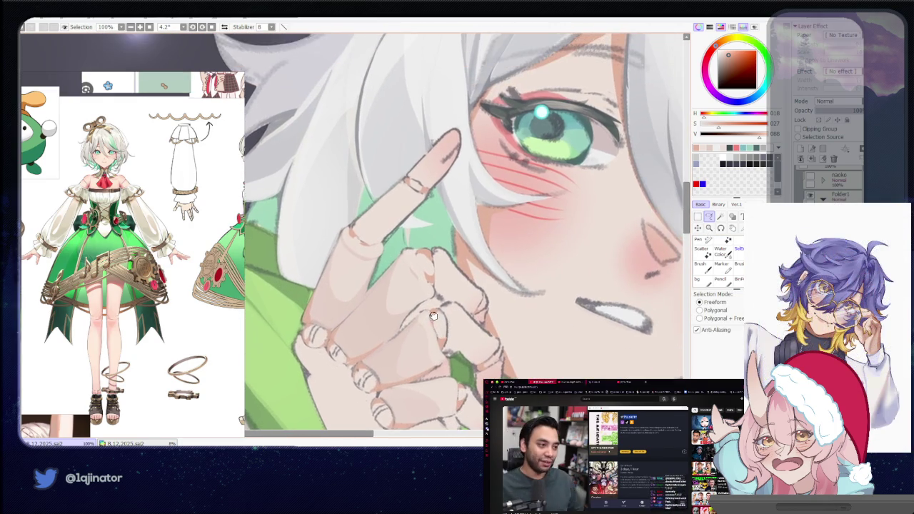
scroll(473, 296, up, 1)
drag(484, 315, 476, 314)
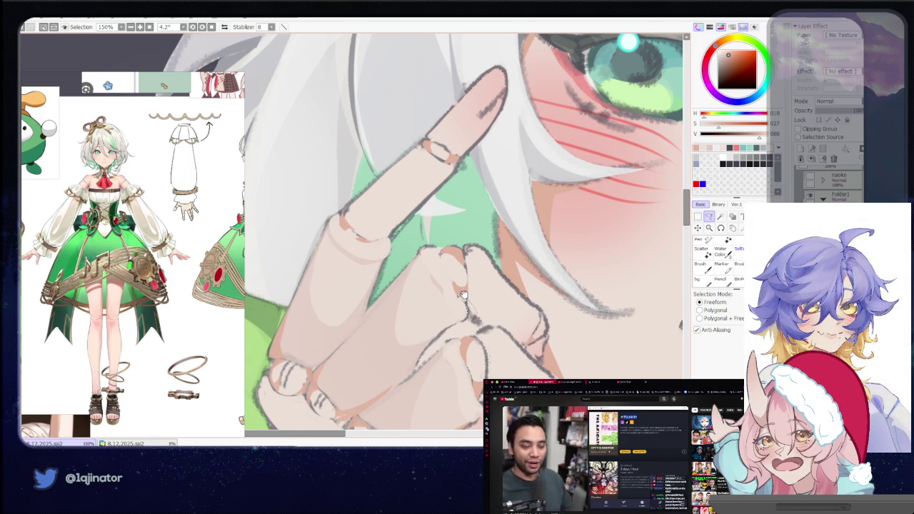
drag(463, 295, 475, 328)
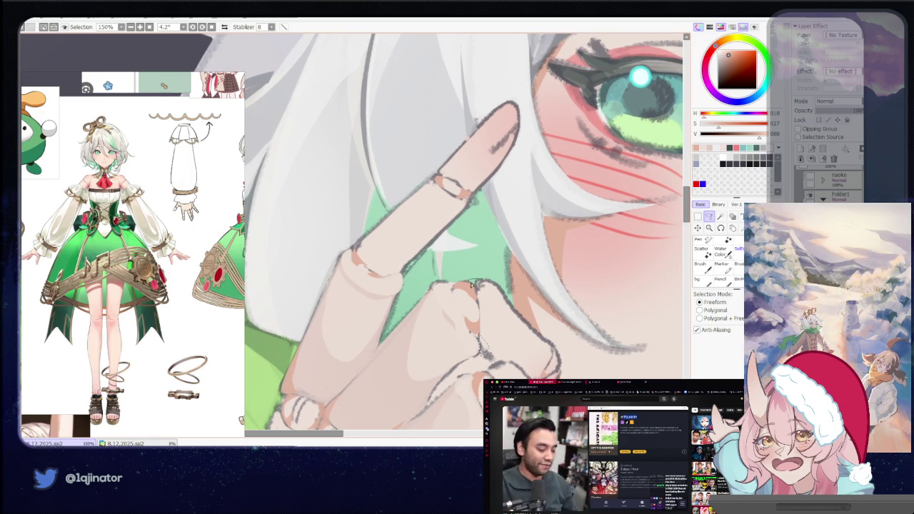
drag(377, 227, 358, 291)
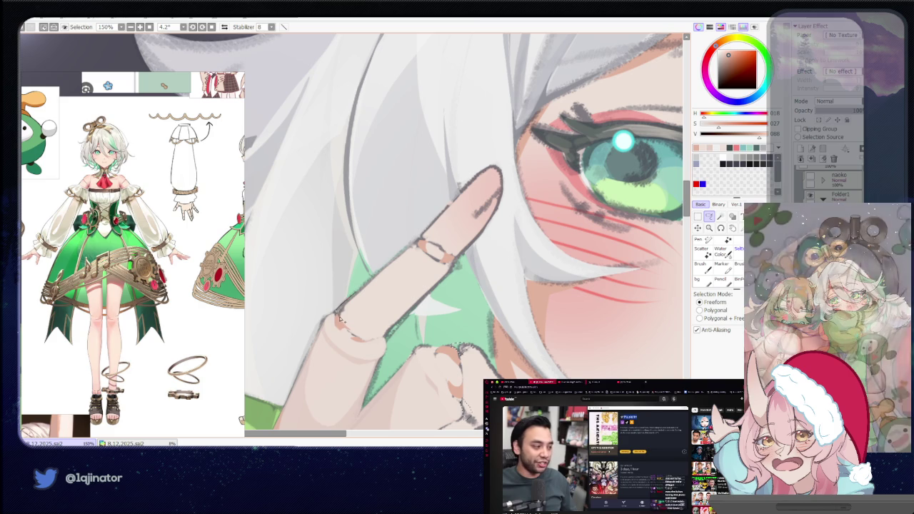
scroll(387, 333, down, 2)
mouse_move(387, 333)
mouse_down()
mouse_move(403, 349)
mouse_move(448, 285)
mouse_up()
mouse_move(457, 335)
mouse_down()
mouse_move(453, 310)
mouse_move(433, 325)
mouse_up()
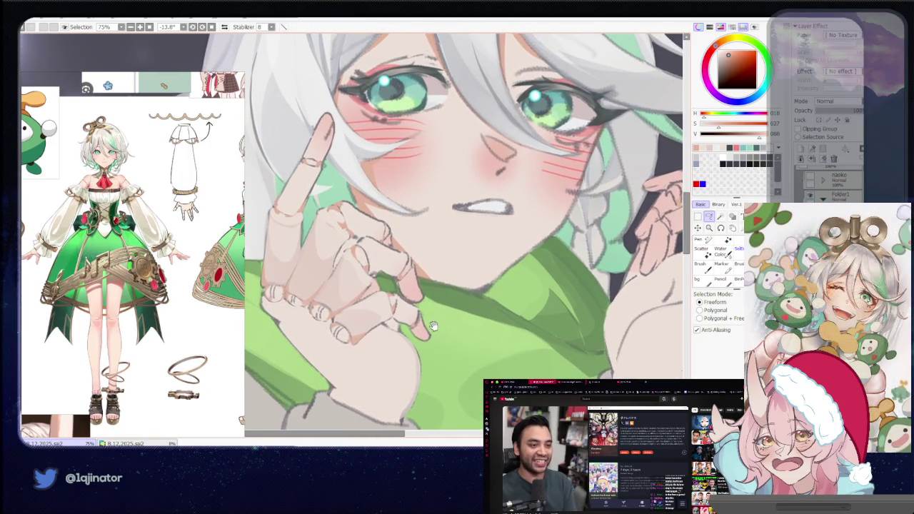
scroll(432, 326, up, 2)
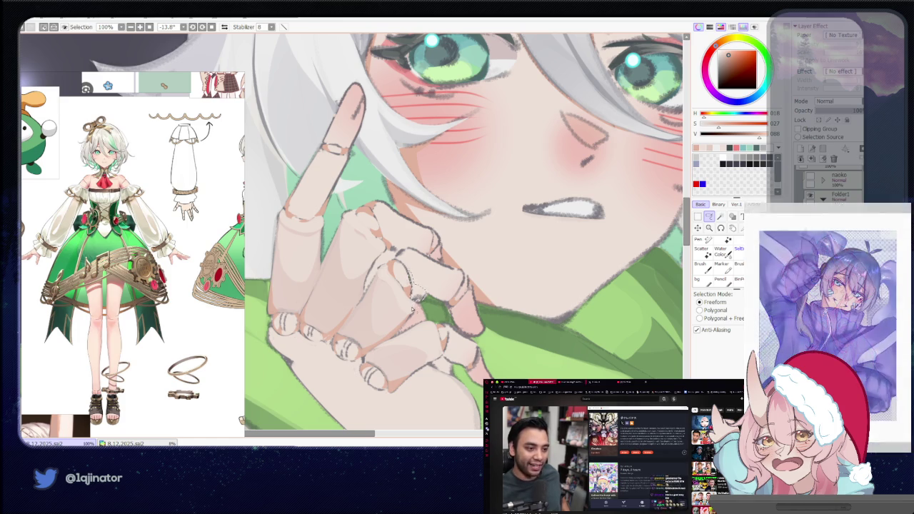
key(b)
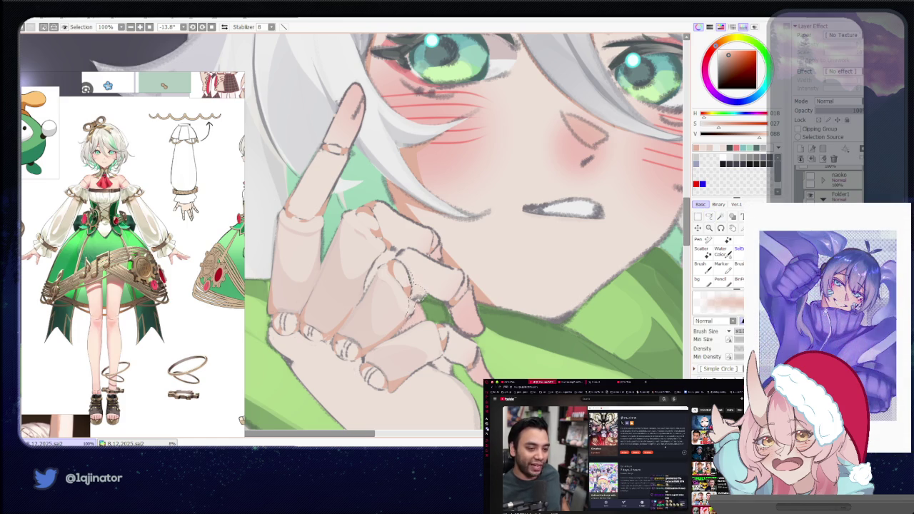
click(709, 217)
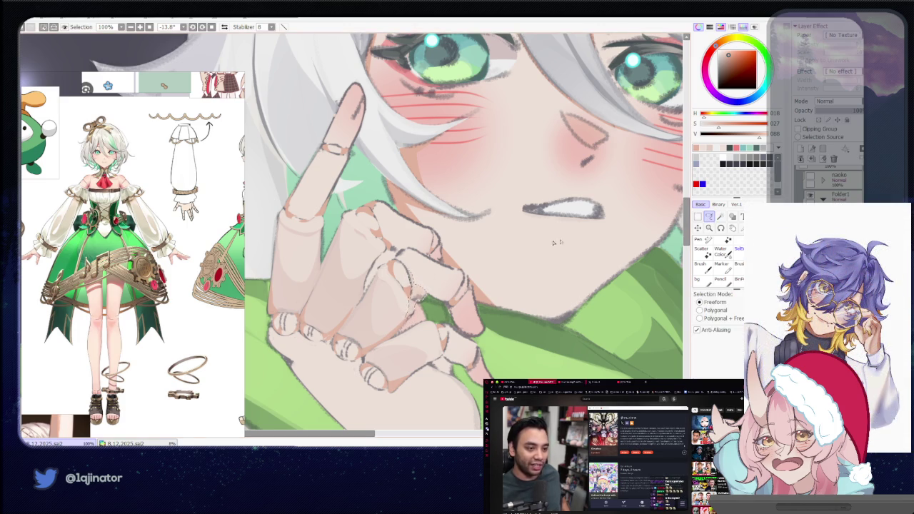
scroll(400, 292, up, 3)
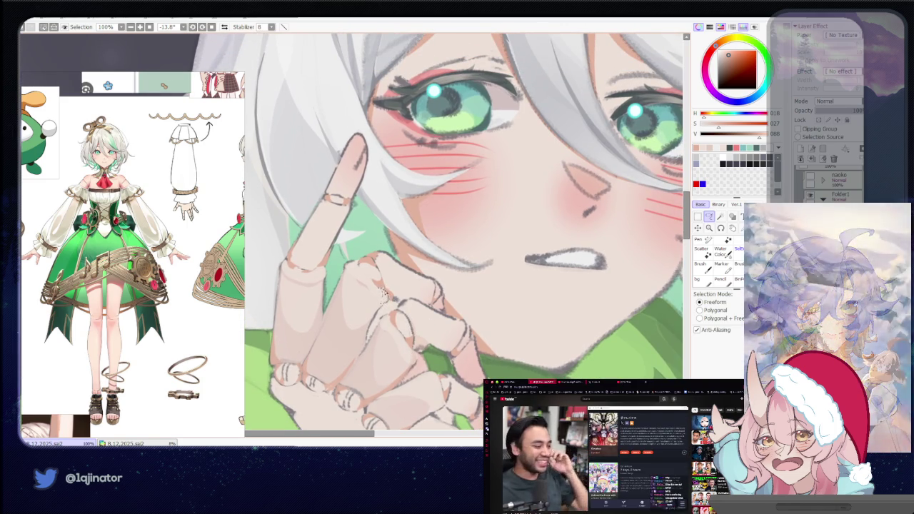
click(709, 219)
key(ctrl+minus)
key(ctrl+minus)
key(ctrl+minus)
click(709, 217)
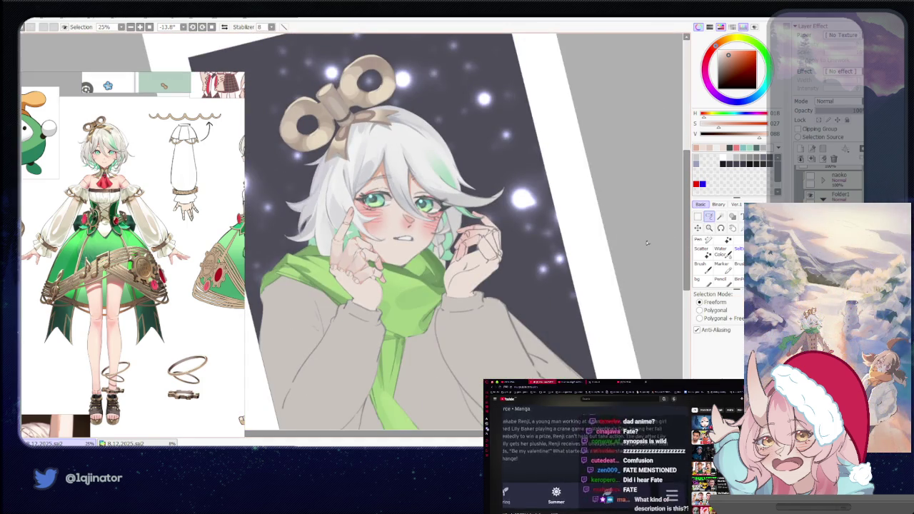
Straighten the view, zoom in and eyedrop the pale skin tone from the hand.
drag(543, 235, 578, 302)
drag(487, 336, 504, 344)
key(ctrl+plus)
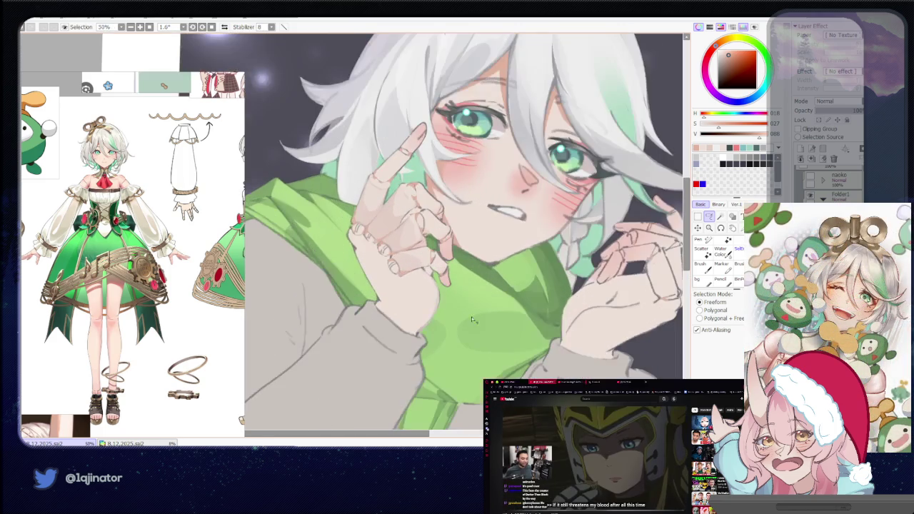
key(n)
alt+click(458, 240)
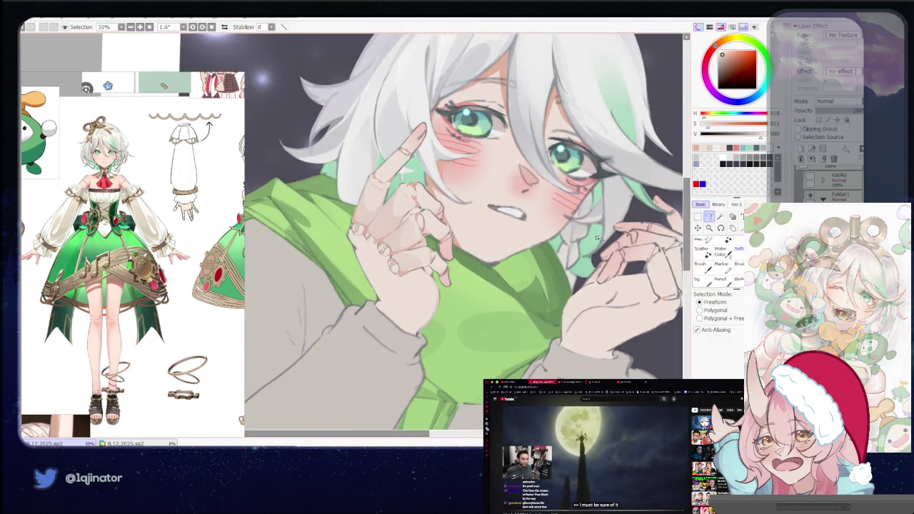
key(ctrl+plus)
key(l)
Rotate the canvas to line up the knuckles and mirror the view.
drag(429, 285, 349, 359)
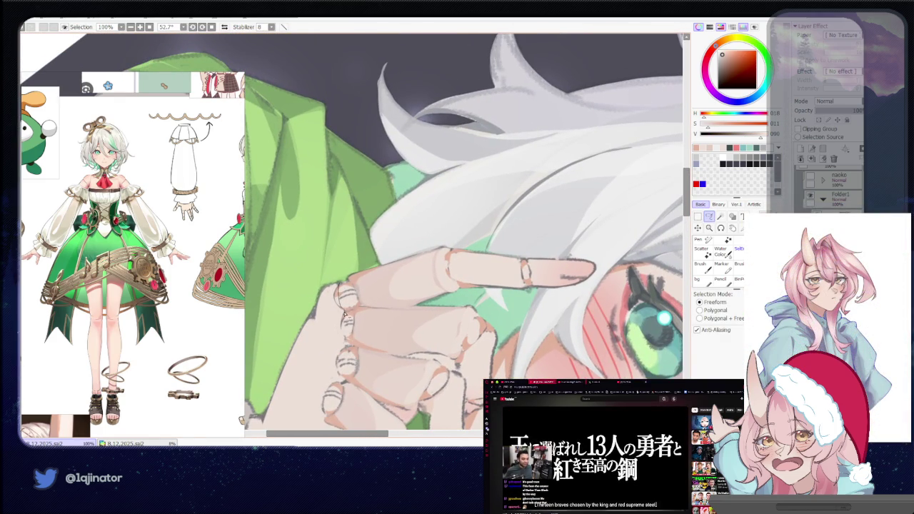
drag(316, 315, 368, 230)
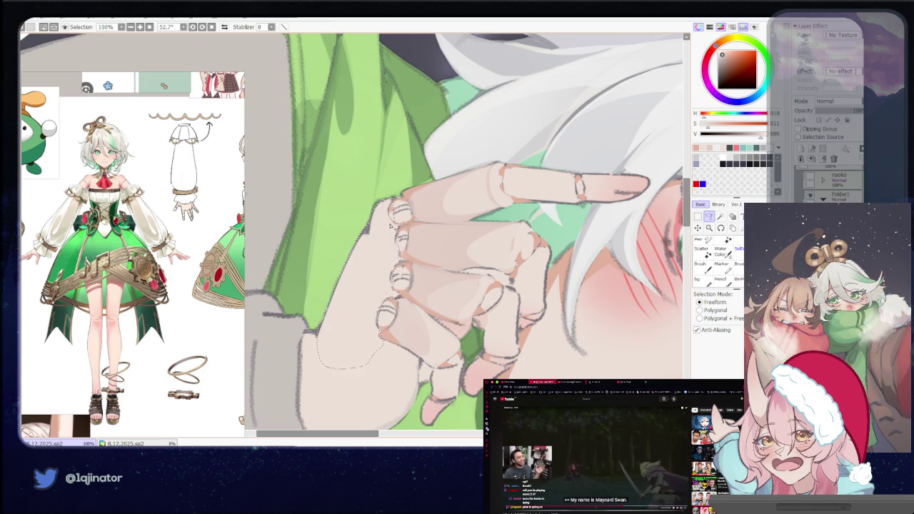
mouse_move(375, 368)
mouse_down()
mouse_move(376, 312)
mouse_move(464, 294)
mouse_move(432, 262)
mouse_up()
key(h)
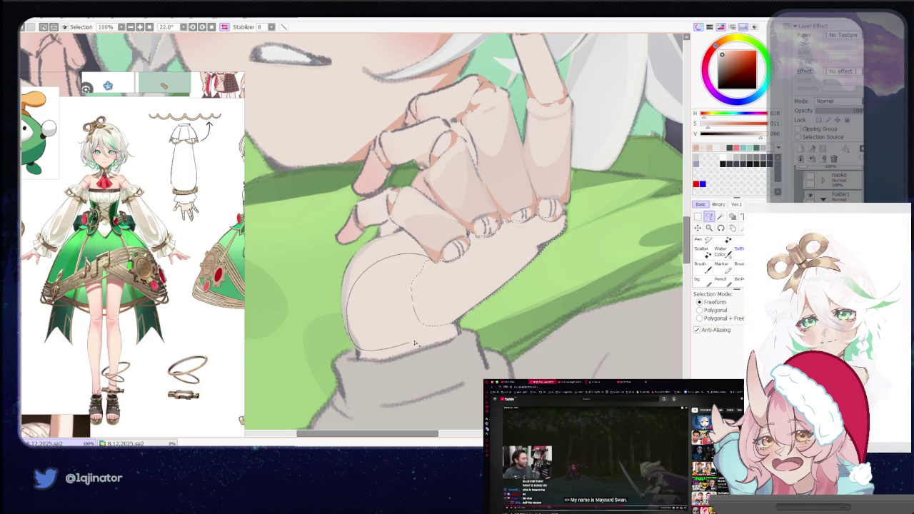
Lasso the lower palm above the sleeve cuff, then mirror the view back.
mouse_move(414, 343)
mouse_down()
mouse_move(457, 325)
mouse_move(477, 298)
mouse_up()
drag(420, 338, 480, 299)
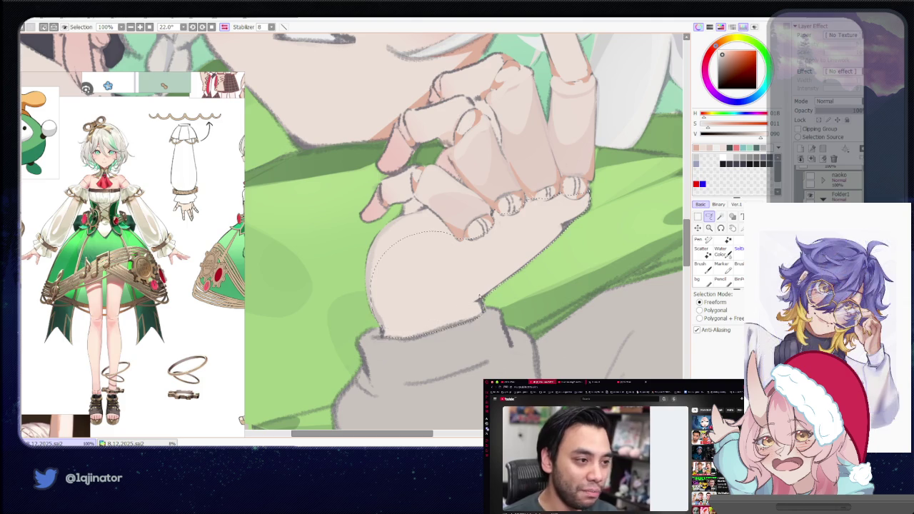
scroll(494, 271, down, 1)
key(b)
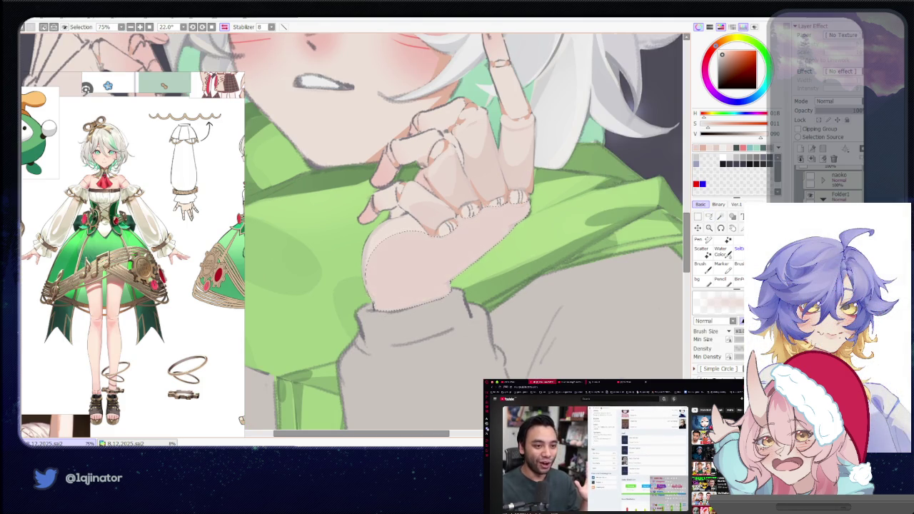
scroll(450, 251, down, 1)
key(h)
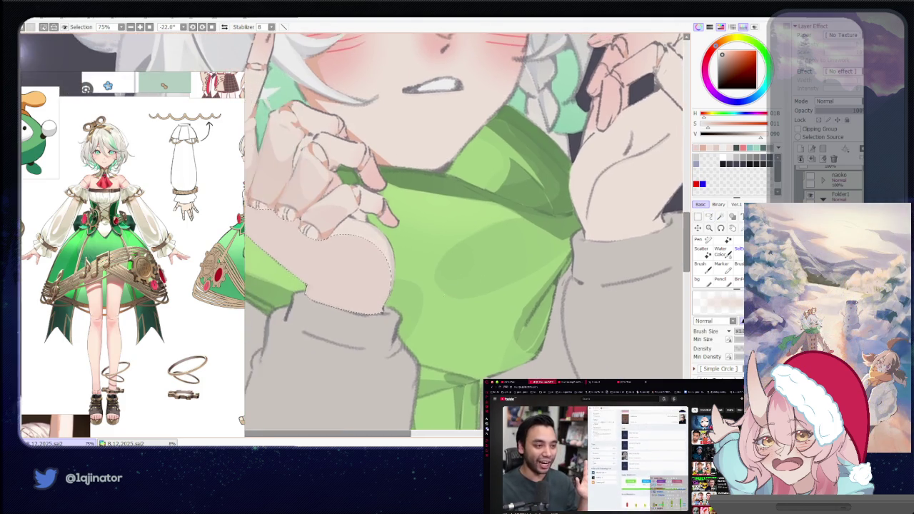
Zoom in and rotate the view around the hand, scarf and fingertip.
scroll(450, 252, down, 2)
scroll(384, 305, up, 1)
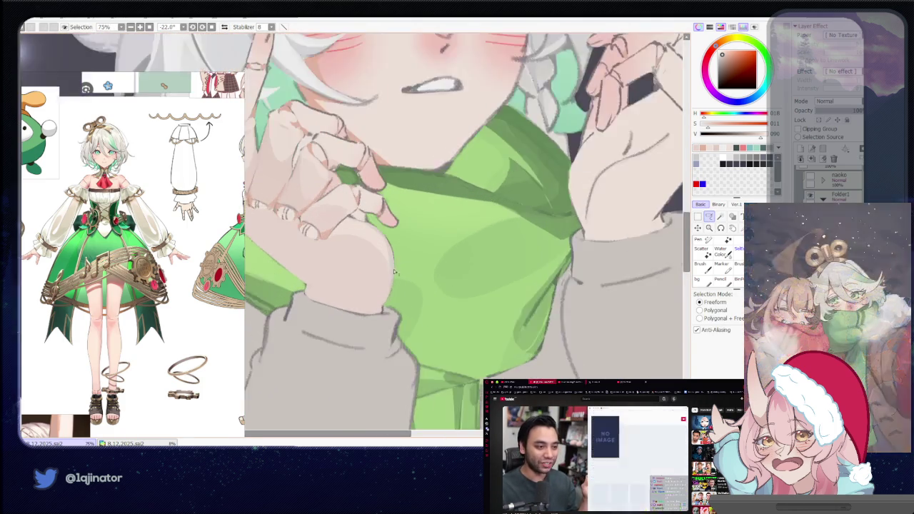
scroll(383, 305, up, 1)
scroll(384, 305, up, 1)
drag(383, 305, 355, 305)
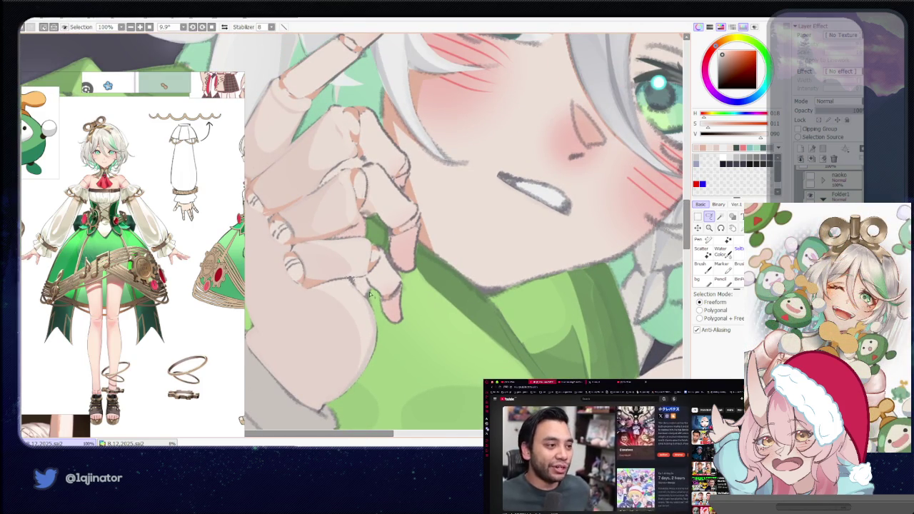
drag(359, 293, 447, 310)
drag(407, 272, 331, 322)
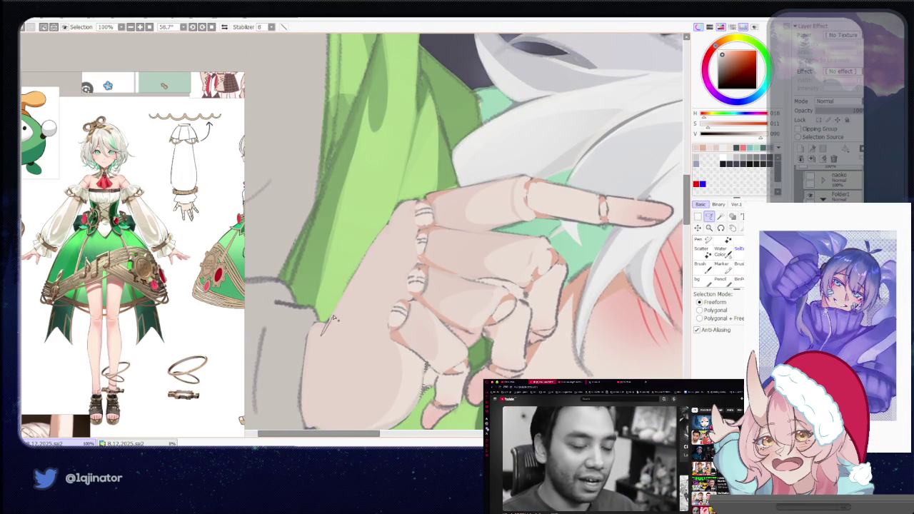
drag(340, 307, 365, 286)
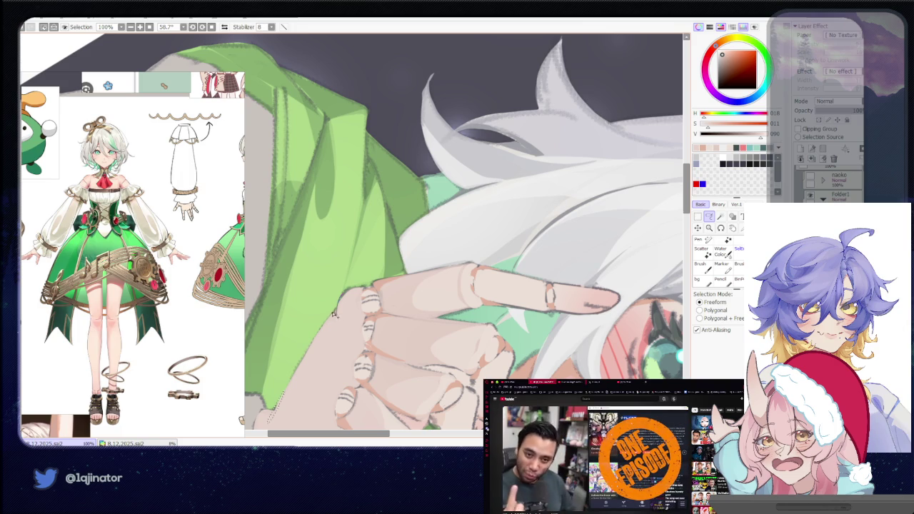
scroll(344, 304, down, 2)
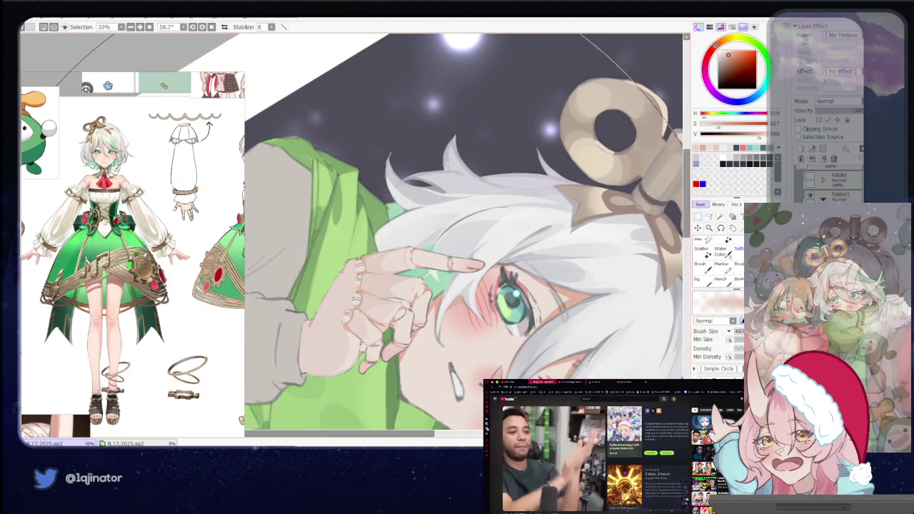
drag(415, 329, 450, 360)
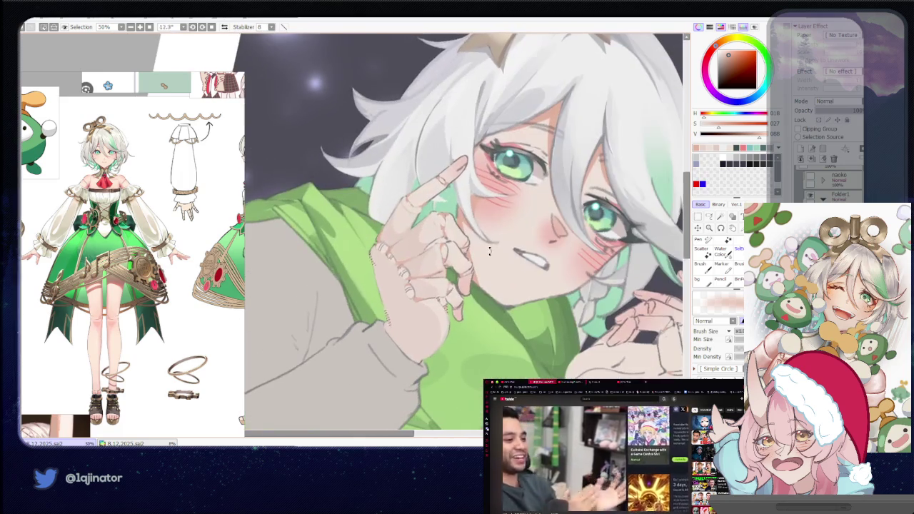
key(a)
scroll(451, 361, up, 1)
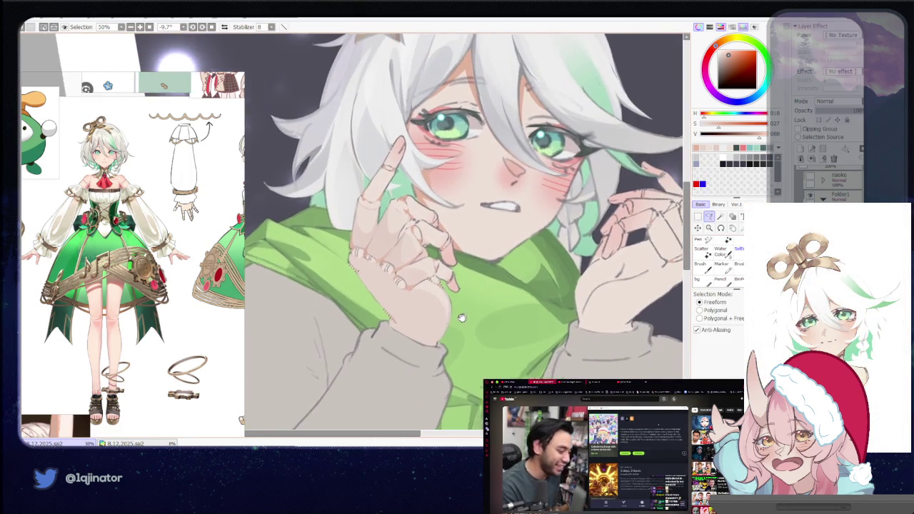
scroll(457, 321, up, 1)
mouse_move(532, 317)
mouse_down()
mouse_move(486, 317)
mouse_move(485, 278)
mouse_up()
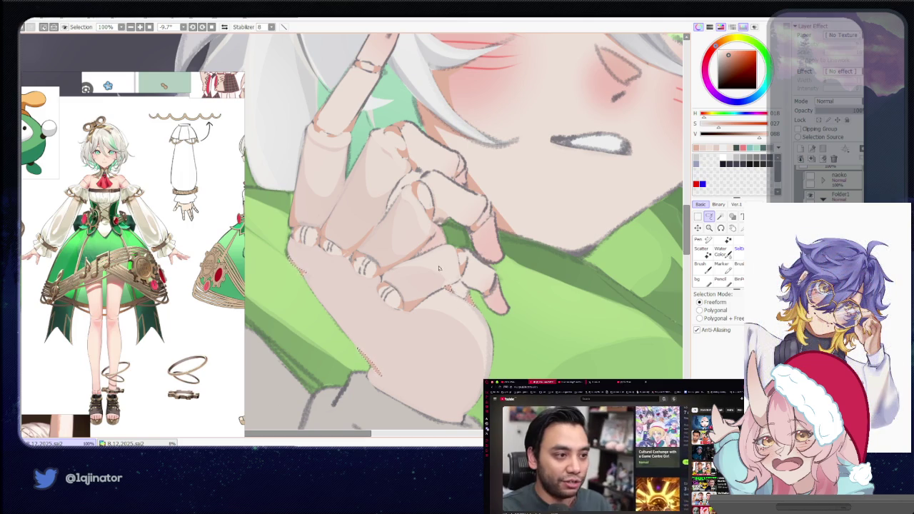
drag(429, 267, 379, 300)
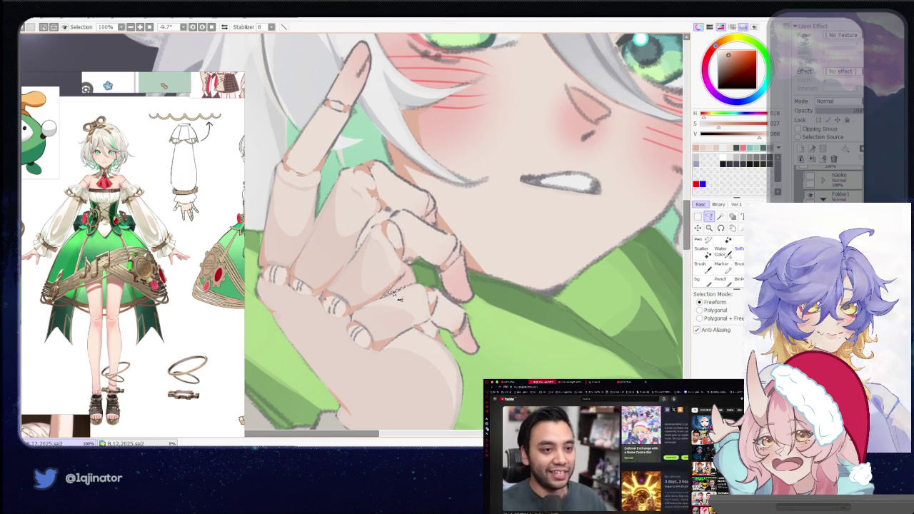
key(b)
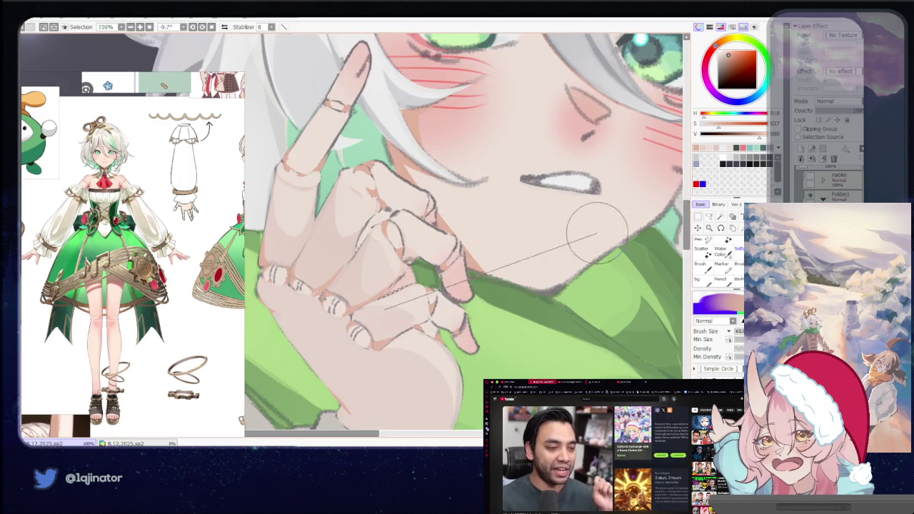
key(ctrl+minus)
key(ctrl+minus)
key(ctrl+minus)
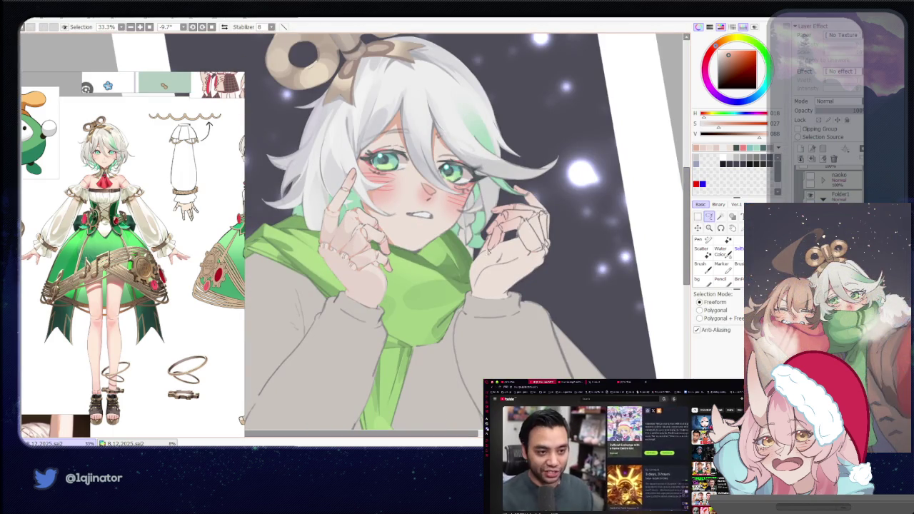
scroll(465, 262, up, 5)
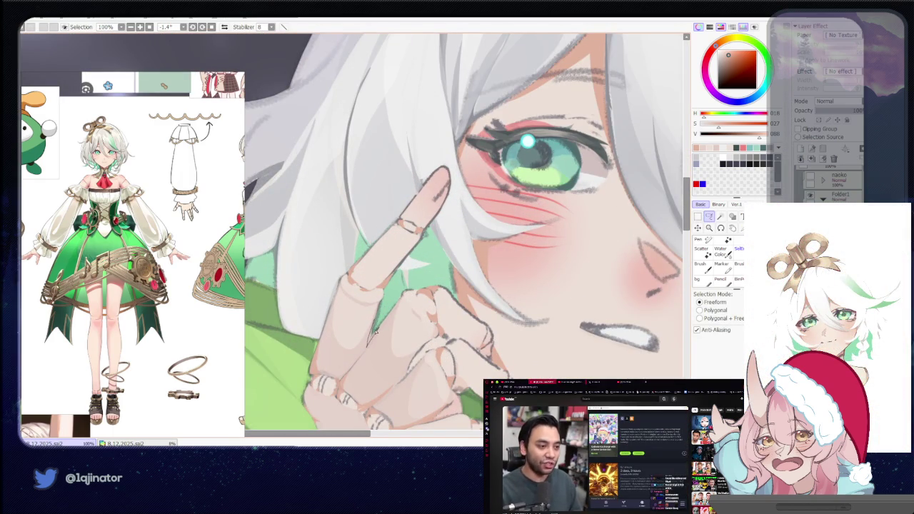
key(ctrl+minus)
key(ctrl+minus)
key(ctrl+minus)
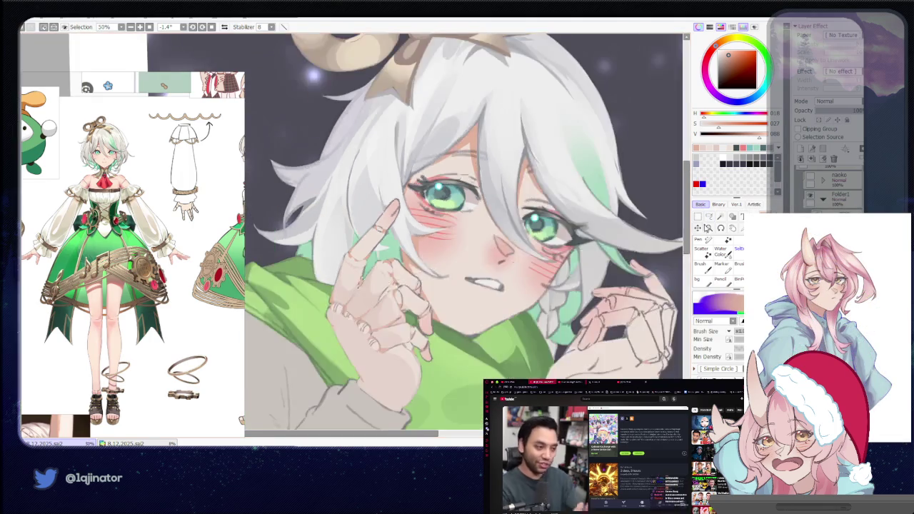
key(ctrl+minus)
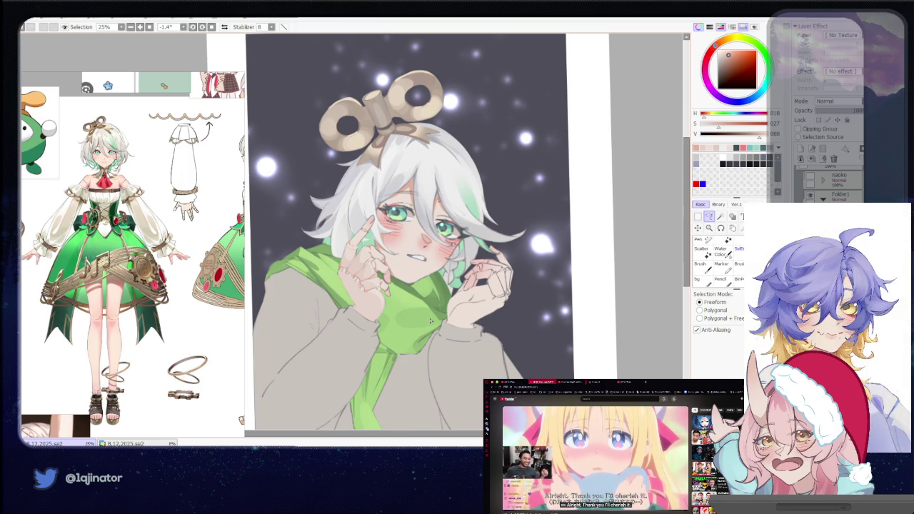
key(ctrl+plus)
key(ctrl+plus)
key(ctrl+plus)
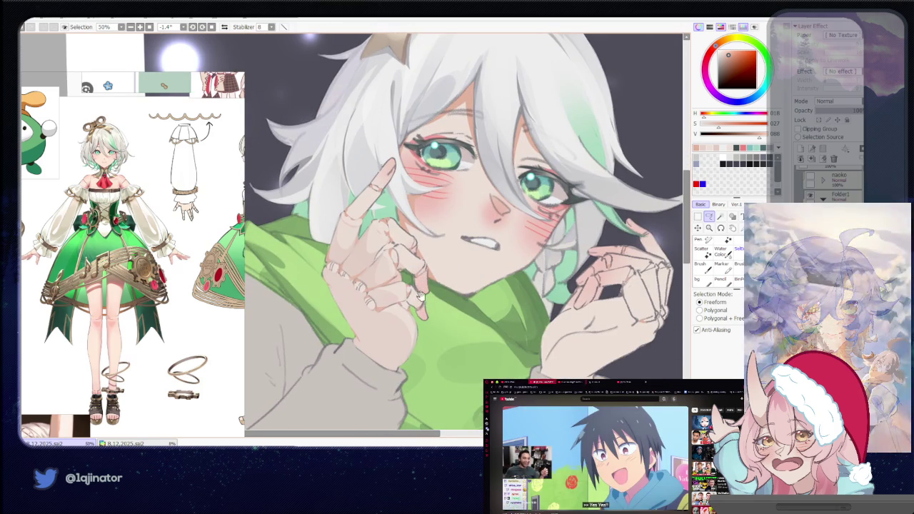
drag(390, 305, 404, 313)
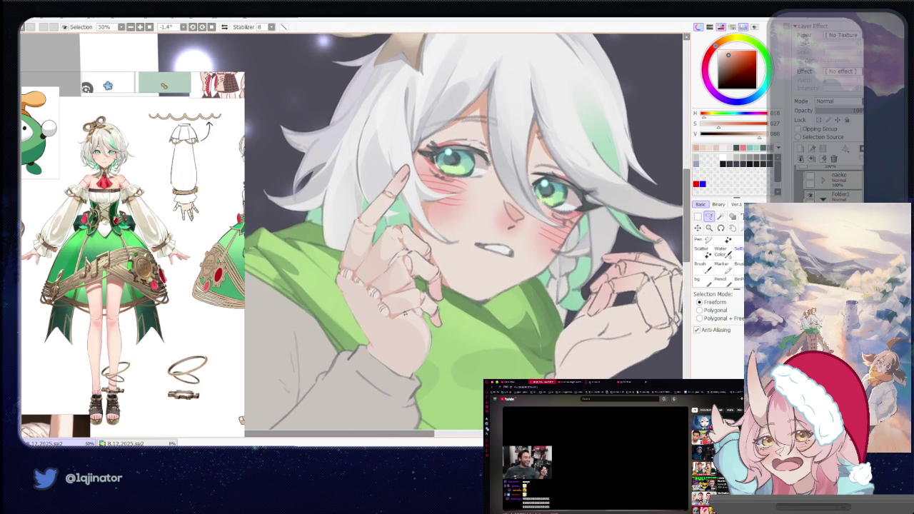
key(ctrl+plus)
key(ctrl+plus)
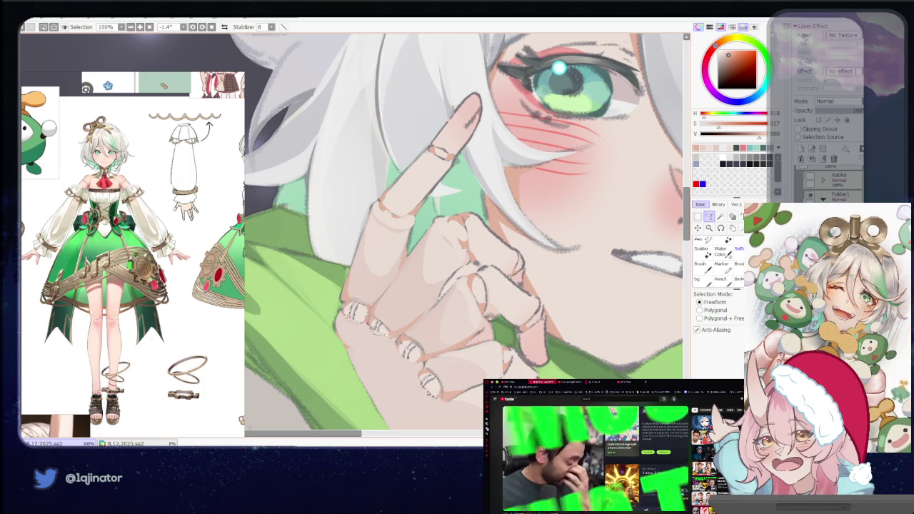
scroll(425, 364, down, 2)
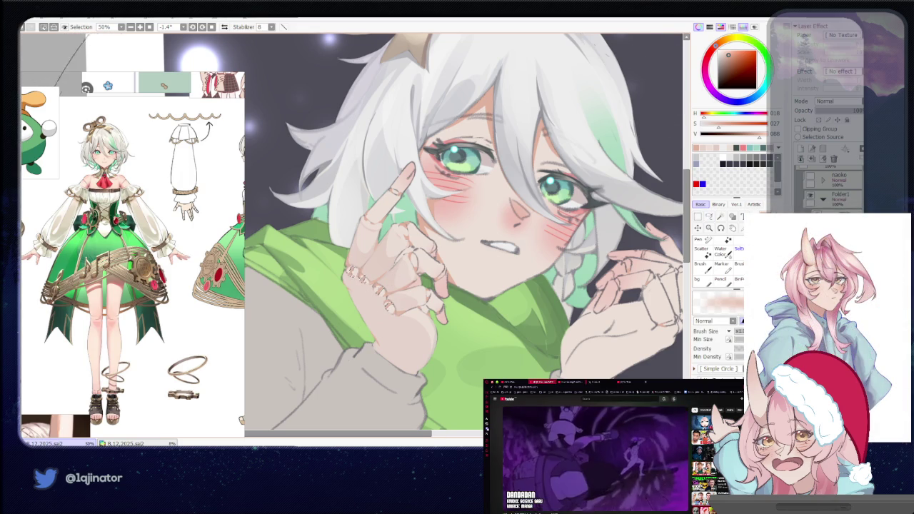
scroll(647, 262, down, 1)
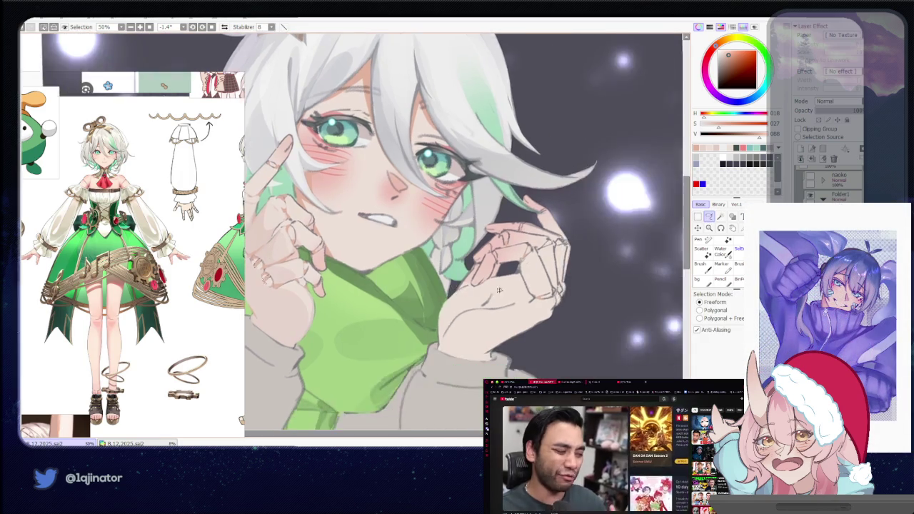
scroll(397, 323, up, 1)
scroll(397, 323, up, 1)
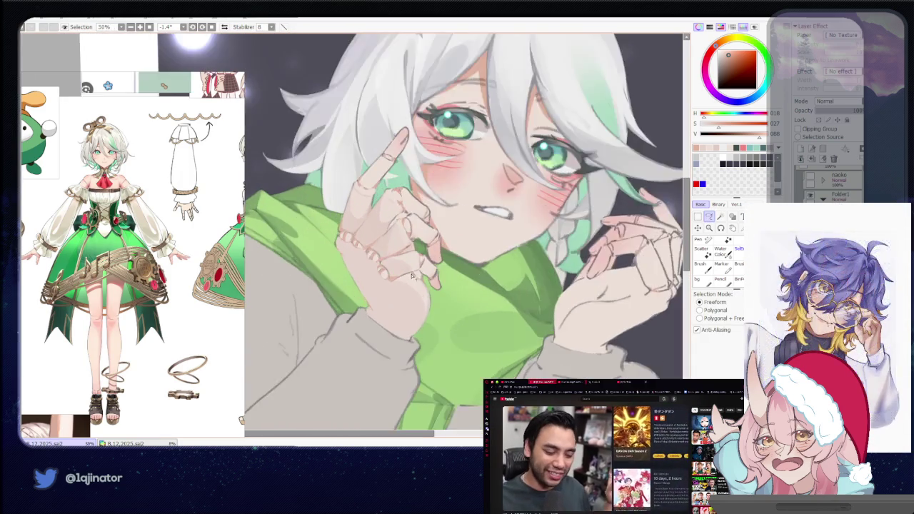
scroll(397, 322, up, 1)
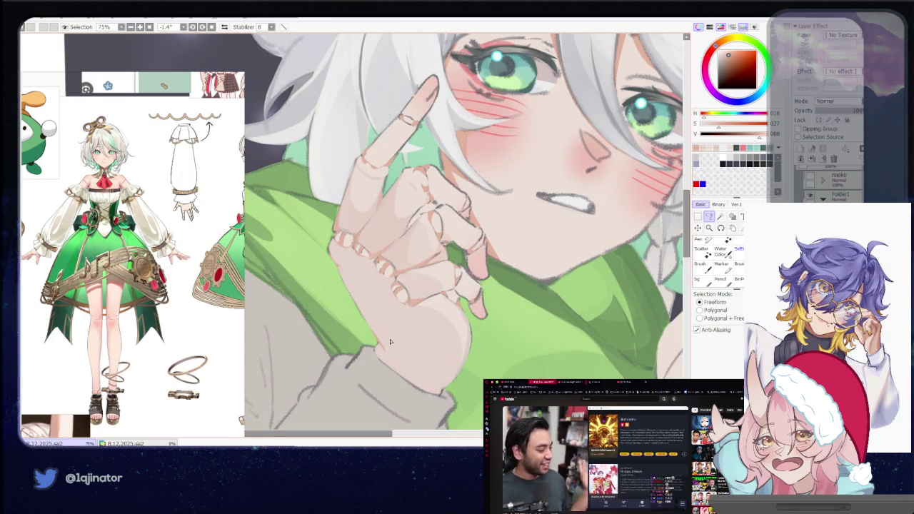
key(h)
scroll(450, 288, down, 2)
scroll(450, 312, down, 1)
scroll(453, 314, down, 1)
scroll(482, 291, down, 2)
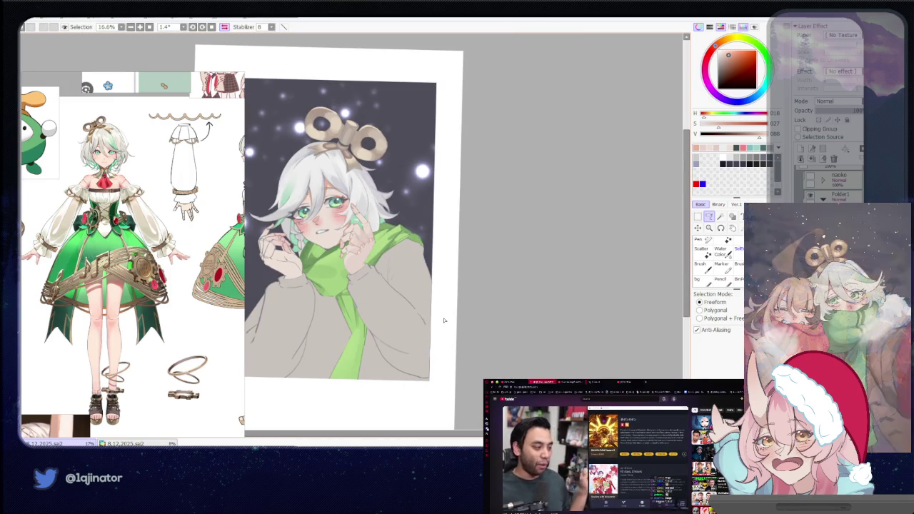
scroll(439, 322, up, 1)
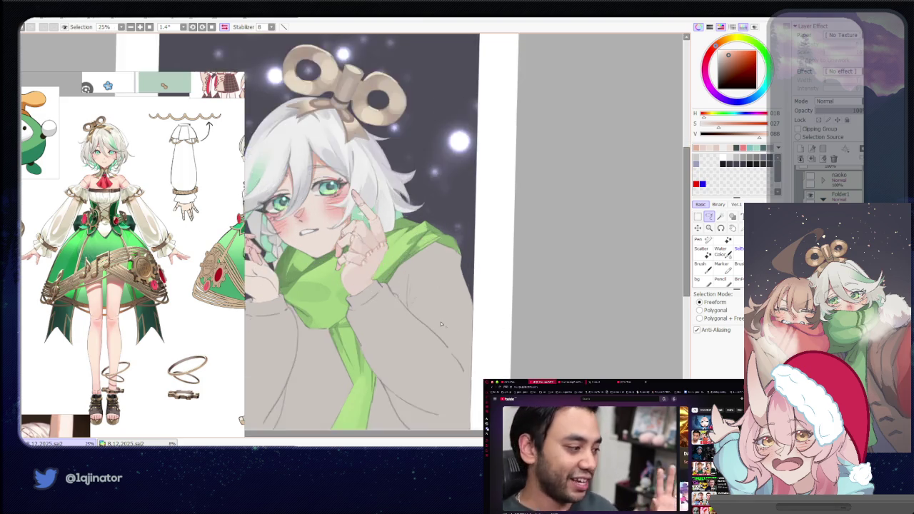
scroll(435, 315, up, 1)
scroll(431, 307, up, 1)
scroll(426, 303, up, 1)
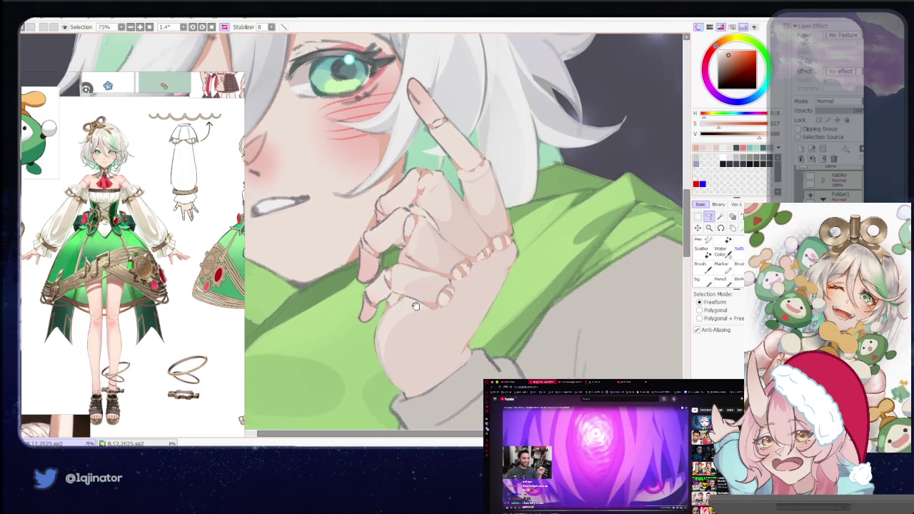
drag(426, 302, 407, 326)
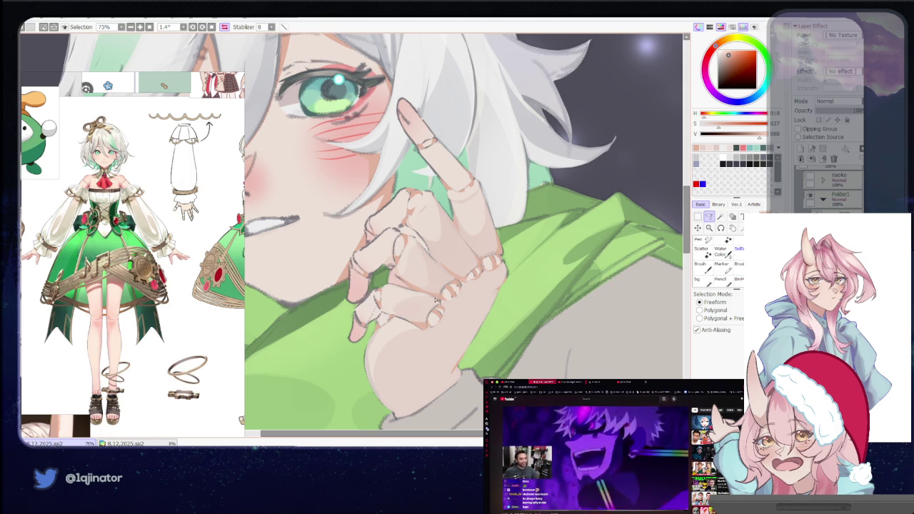
key(h)
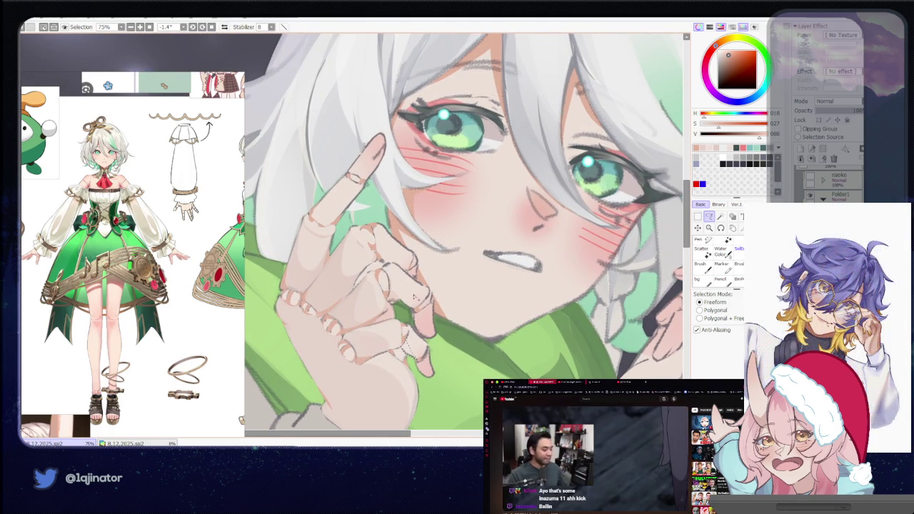
scroll(422, 327, down, 1)
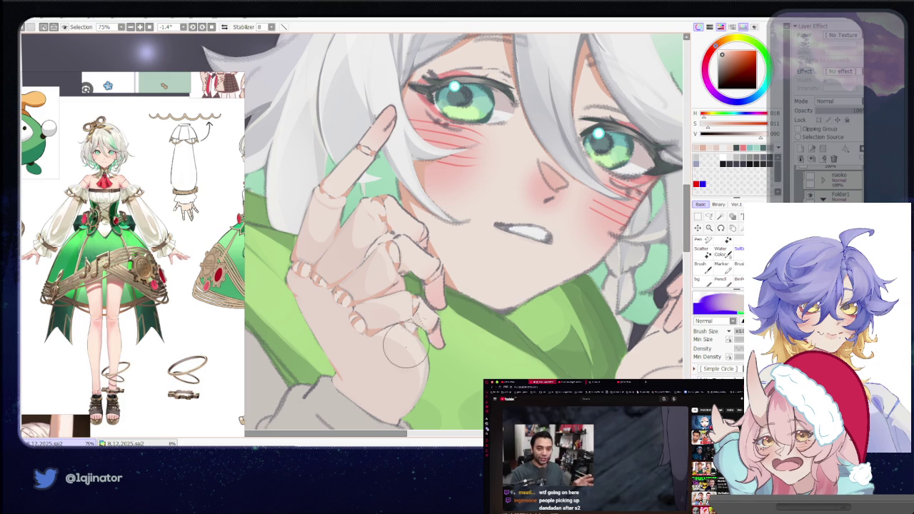
click(709, 216)
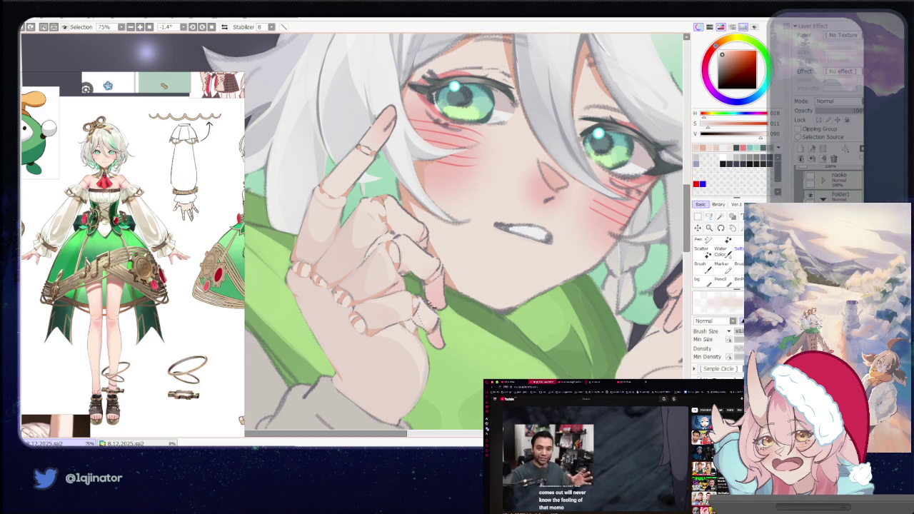
key(l)
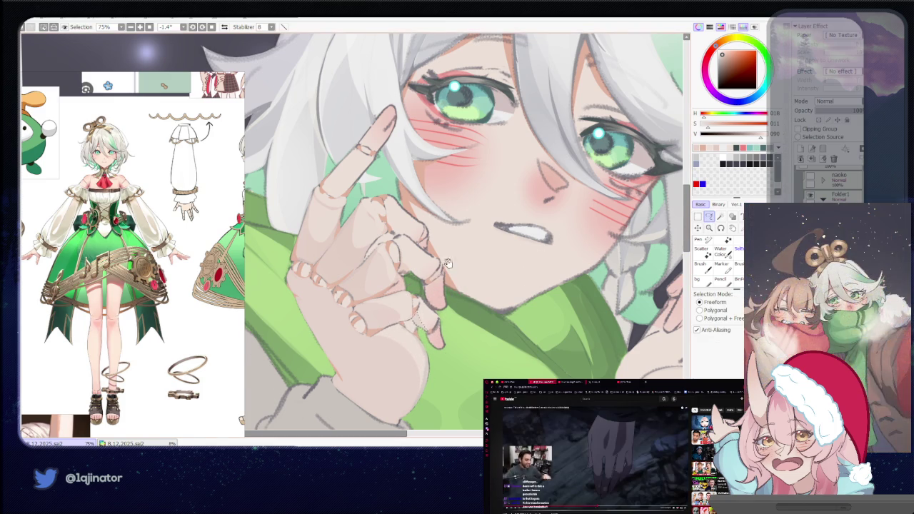
scroll(423, 291, up, 2)
scroll(424, 291, up, 1)
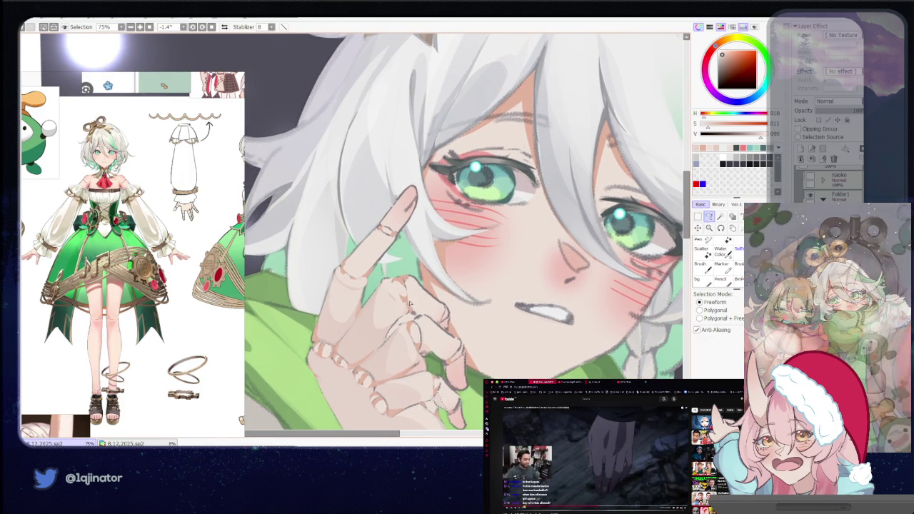
scroll(397, 321, up, 2)
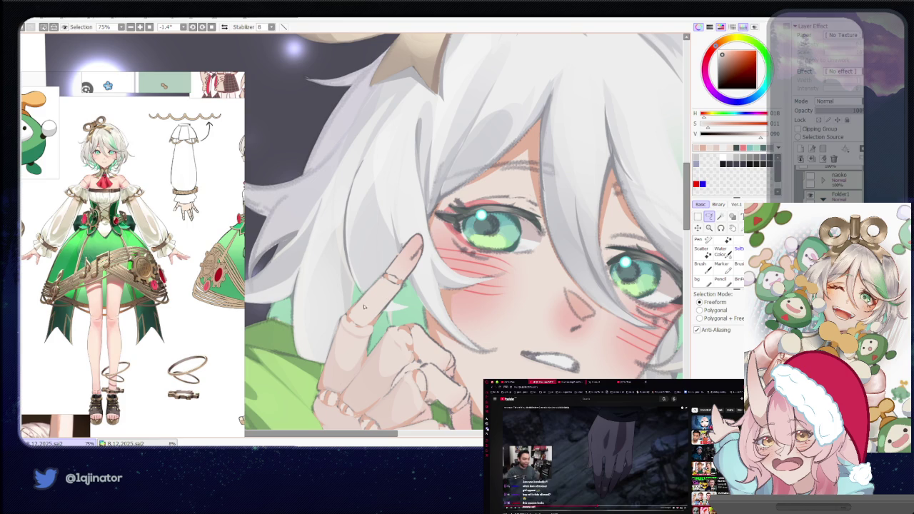
scroll(464, 296, down, 3)
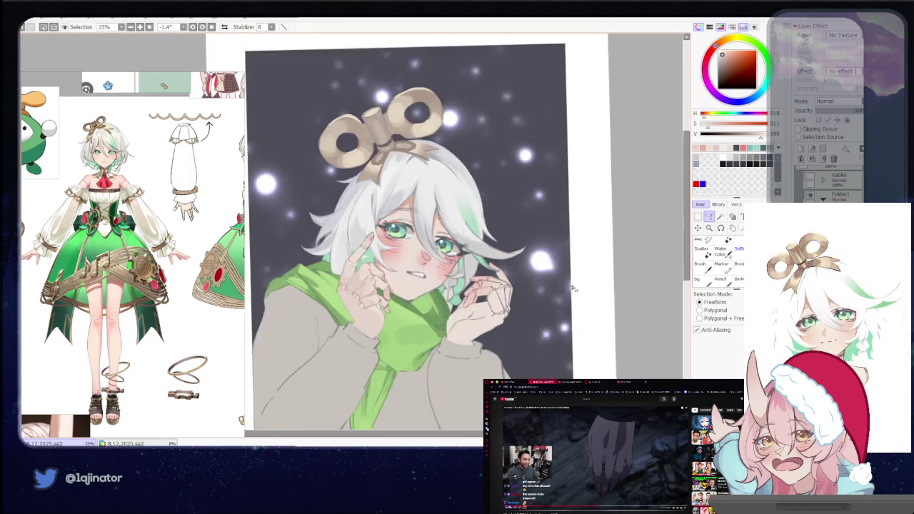
scroll(572, 288, down, 1)
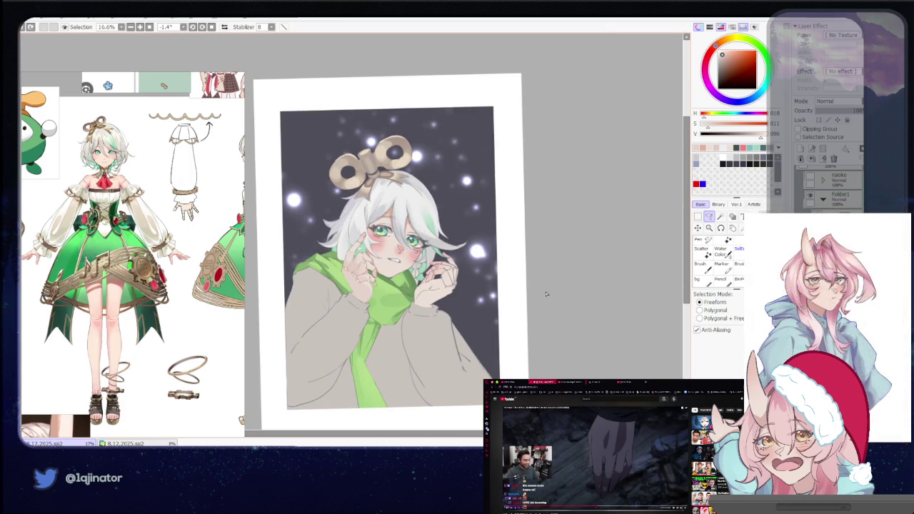
scroll(448, 317, up, 1)
scroll(448, 317, up, 3)
drag(448, 317, 413, 171)
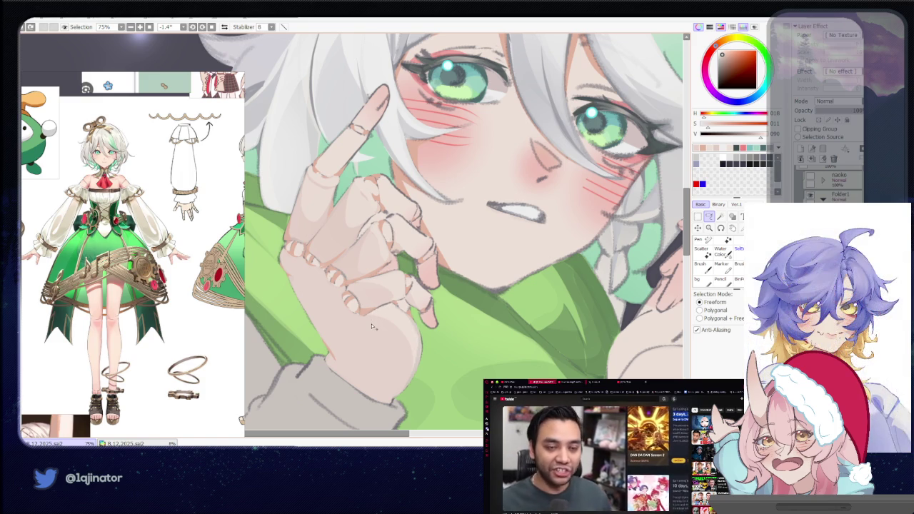
drag(401, 309, 433, 296)
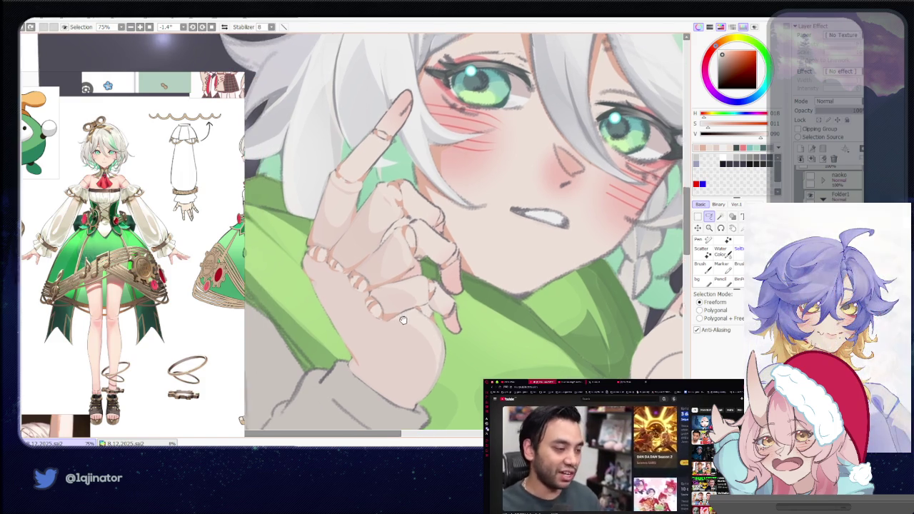
drag(450, 335, 462, 309)
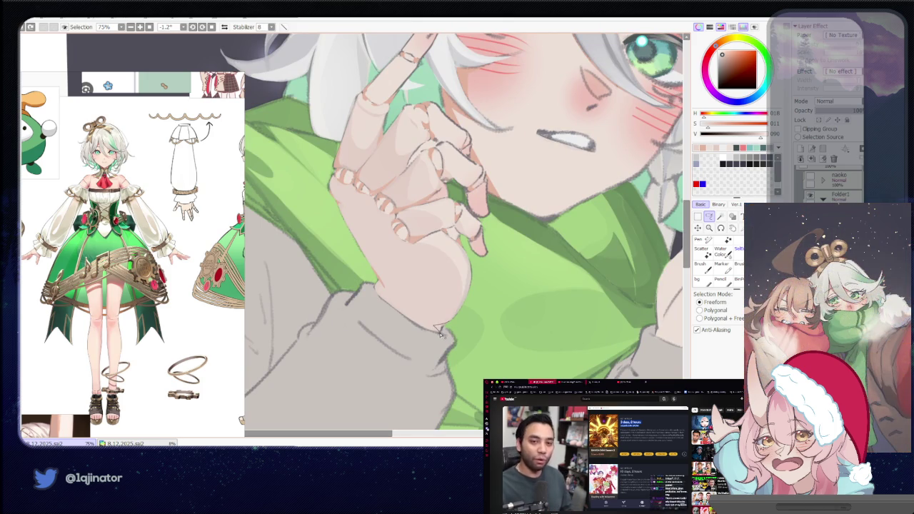
alt+click(442, 328)
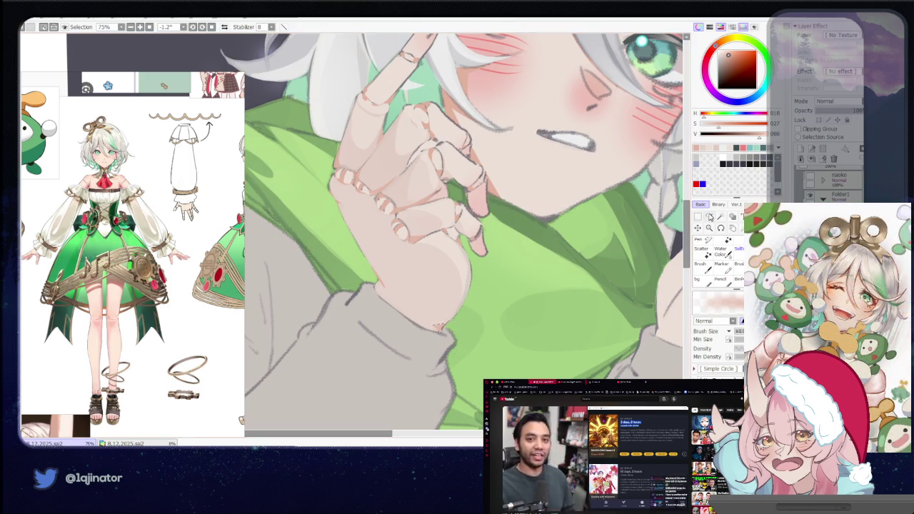
click(710, 216)
mouse_move(475, 302)
mouse_down()
mouse_move(489, 302)
mouse_move(418, 335)
mouse_move(384, 324)
mouse_up()
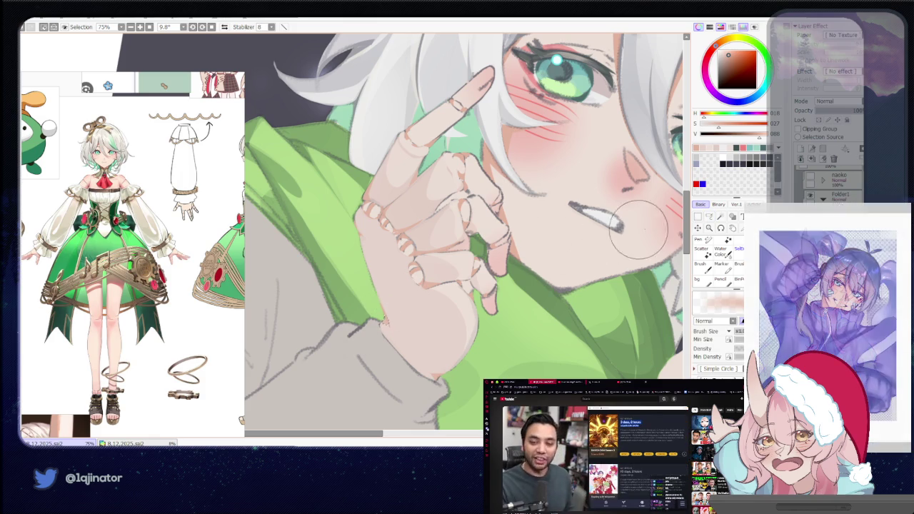
mouse_move(524, 280)
mouse_down()
mouse_move(501, 312)
mouse_move(383, 312)
mouse_up()
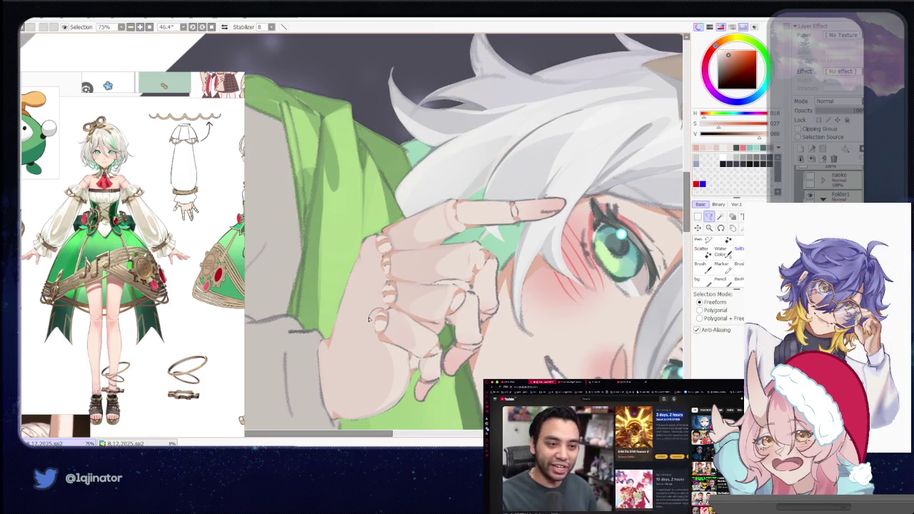
mouse_move(370, 319)
mouse_down()
mouse_move(389, 301)
mouse_move(382, 306)
mouse_up()
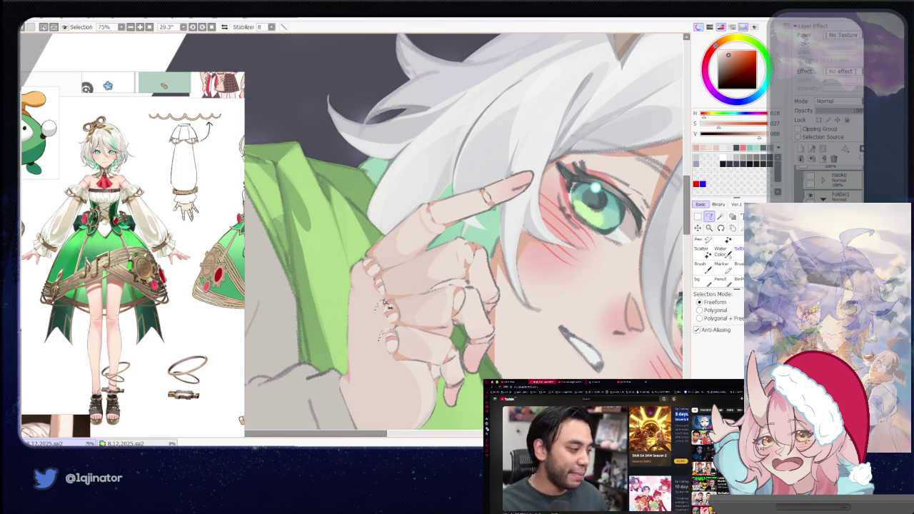
scroll(375, 314, up, 2)
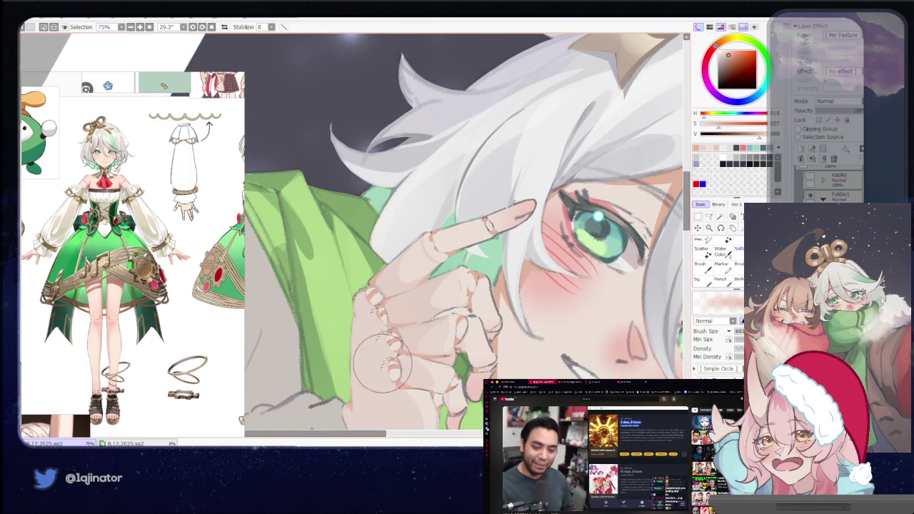
scroll(679, 253, down, 3)
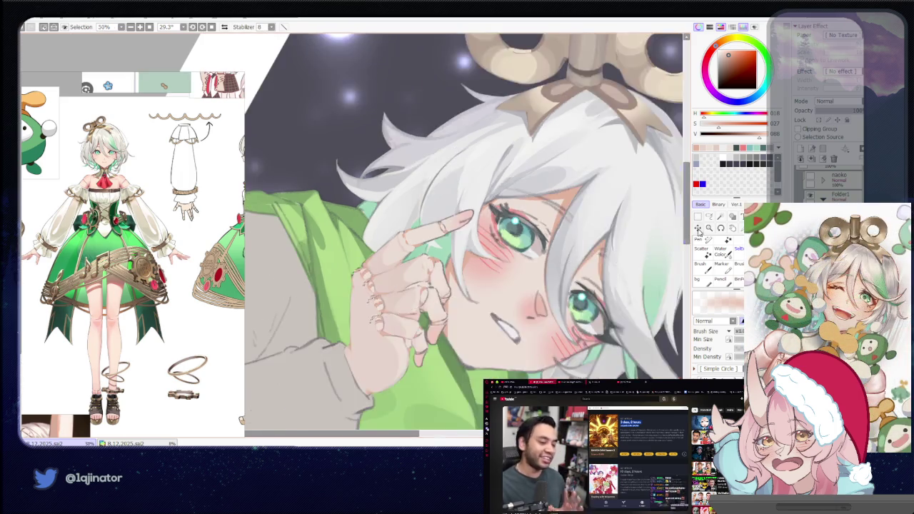
key(m)
scroll(647, 330, down, 1)
scroll(519, 370, up, 1)
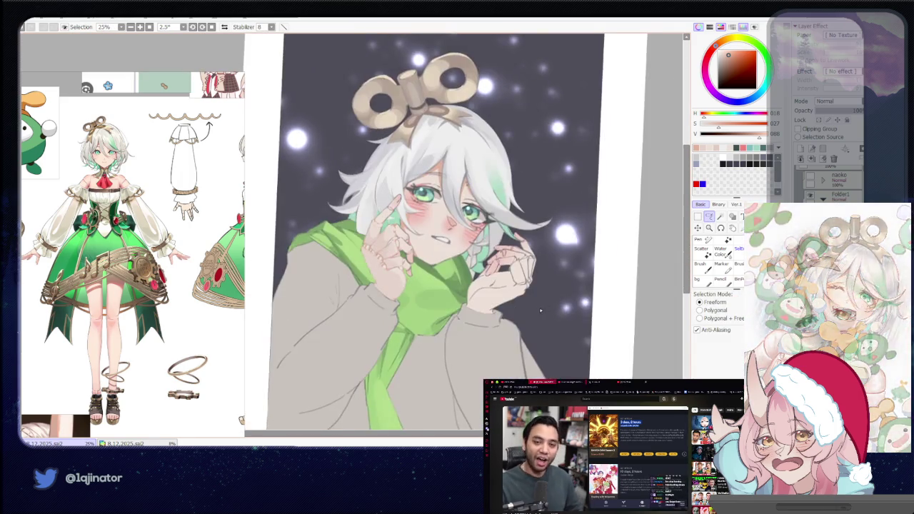
scroll(520, 343, up, 1)
scroll(525, 314, up, 1)
mouse_move(527, 309)
mouse_down()
mouse_move(500, 296)
mouse_move(486, 306)
mouse_move(482, 347)
mouse_move(505, 328)
mouse_move(502, 315)
mouse_move(446, 375)
mouse_move(456, 333)
mouse_up()
scroll(447, 330, up, 1)
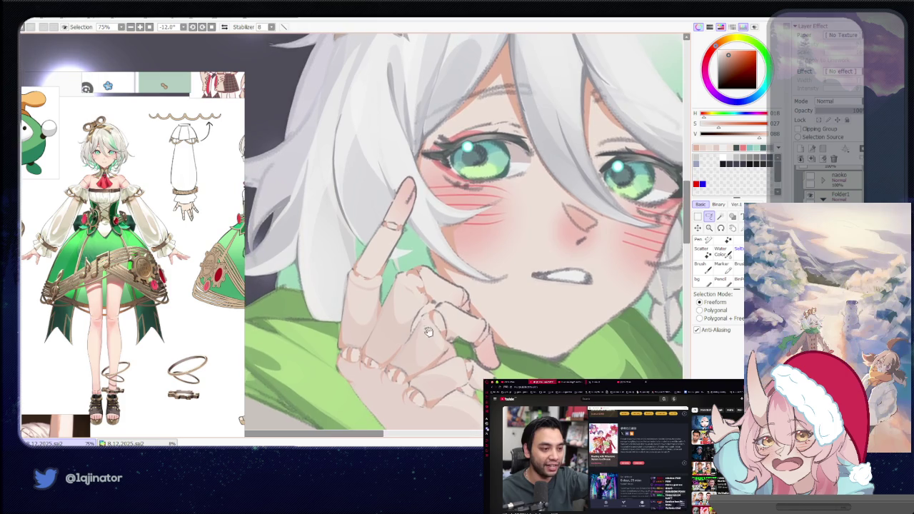
scroll(437, 318, up, 1)
scroll(428, 307, up, 1)
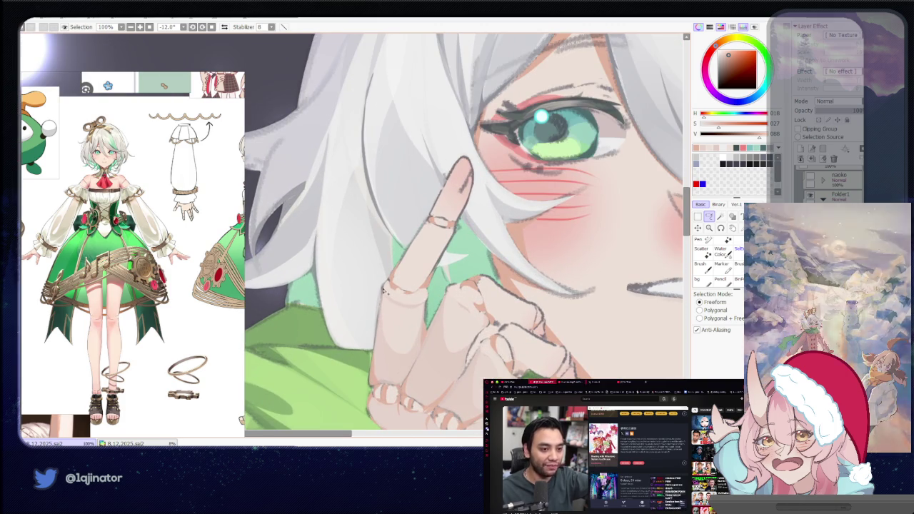
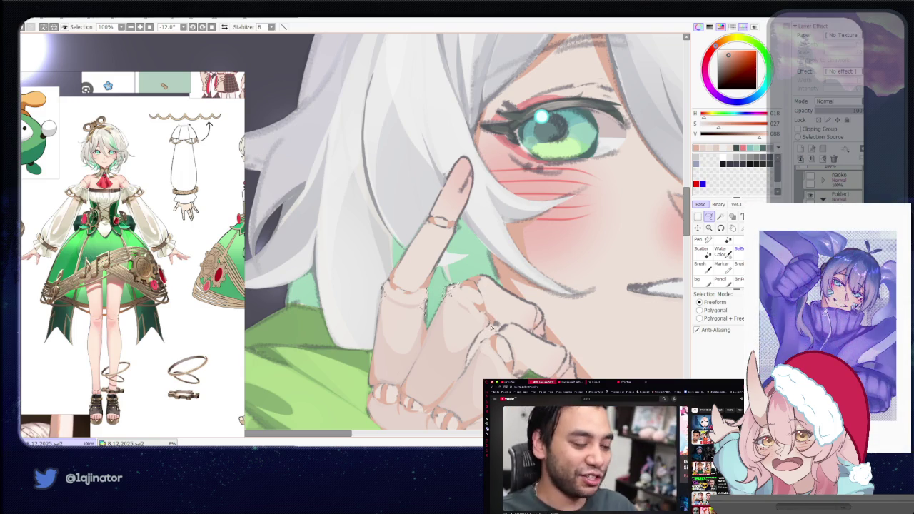
Undo the last hand-line edit and pan the view toward the hand and scarf.
key(ctrl+z)
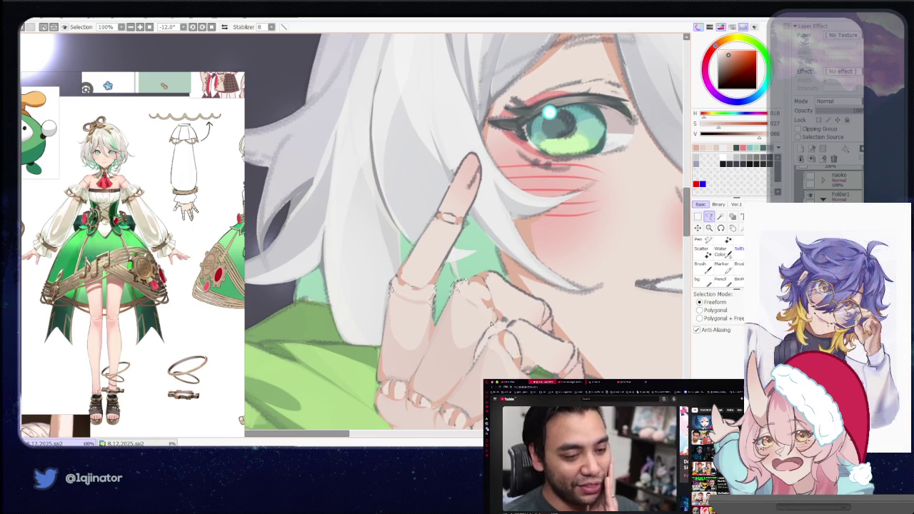
drag(510, 330, 496, 303)
drag(515, 341, 474, 314)
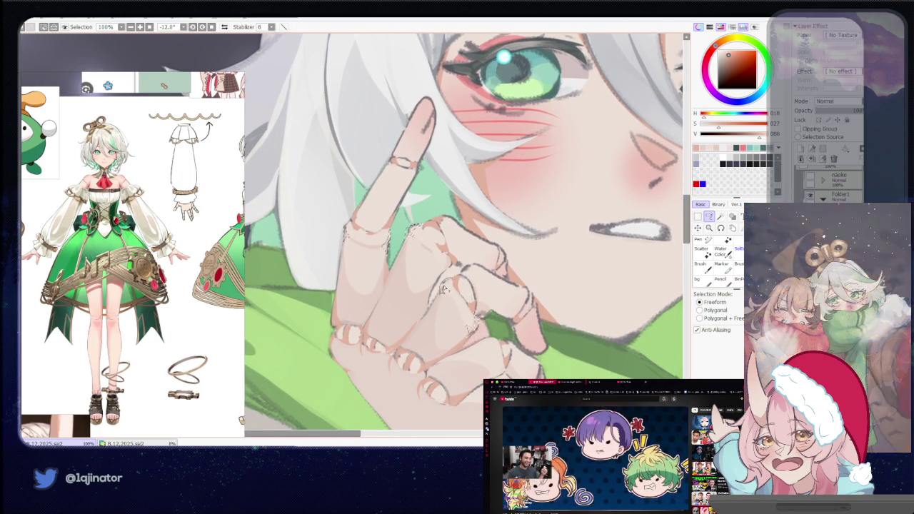
drag(501, 337, 489, 310)
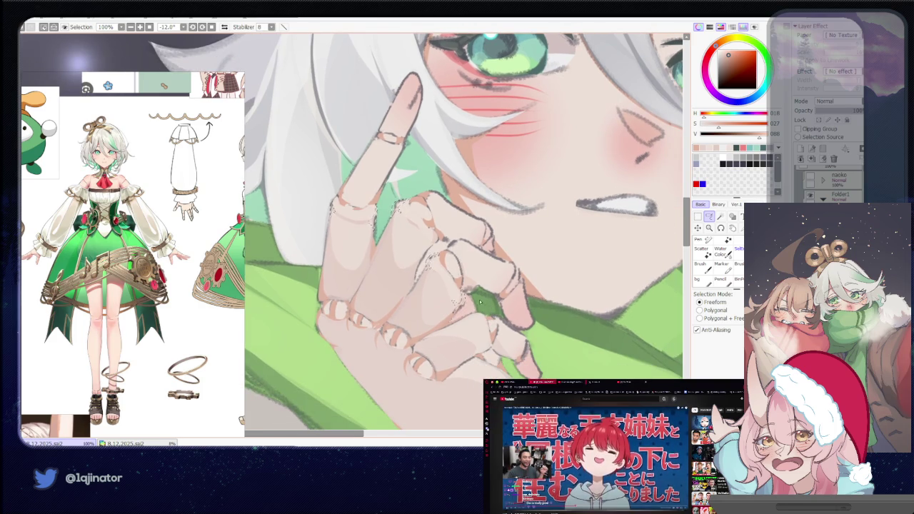
scroll(469, 265, down, 2)
scroll(469, 266, down, 1)
key(b)
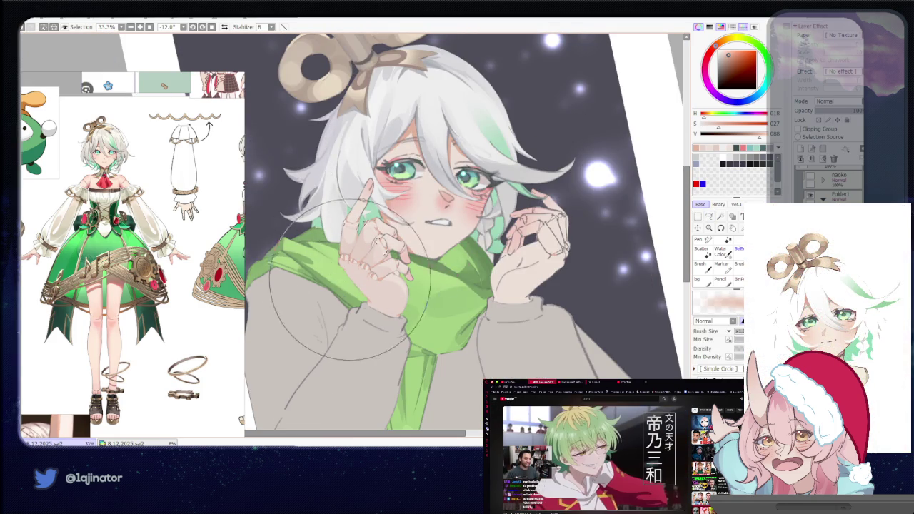
Rotate the canvas near upright and zoom in on the eye and raised hand.
key(a)
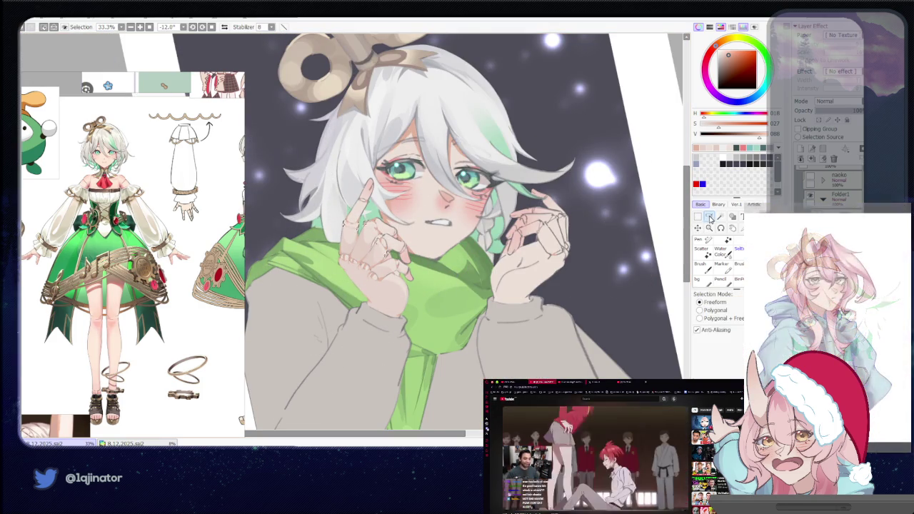
scroll(588, 234, up, 2)
drag(580, 219, 504, 348)
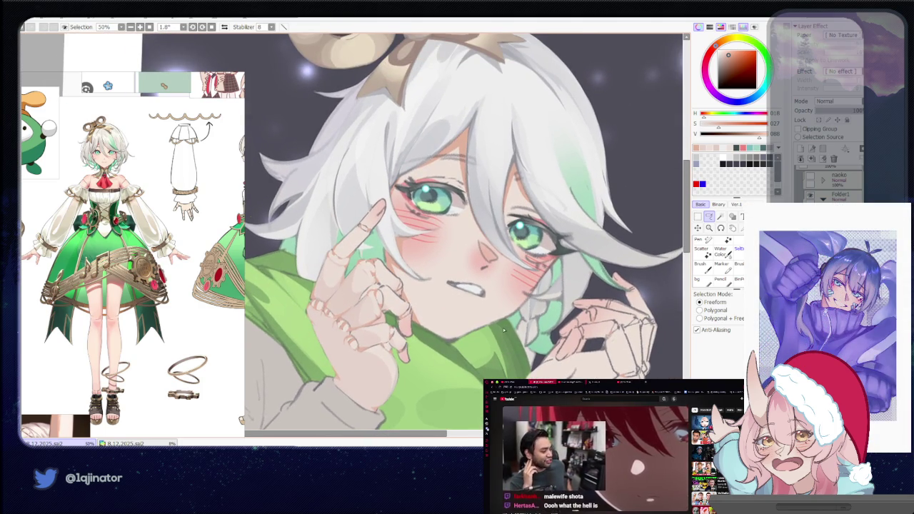
scroll(503, 327, up, 3)
mouse_move(503, 327)
mouse_down()
mouse_move(343, 305)
mouse_move(351, 343)
mouse_move(377, 310)
mouse_move(391, 333)
mouse_up()
Alternate brush and freeform Lasso while tilting the canvas to work on the fingers.
key(b)
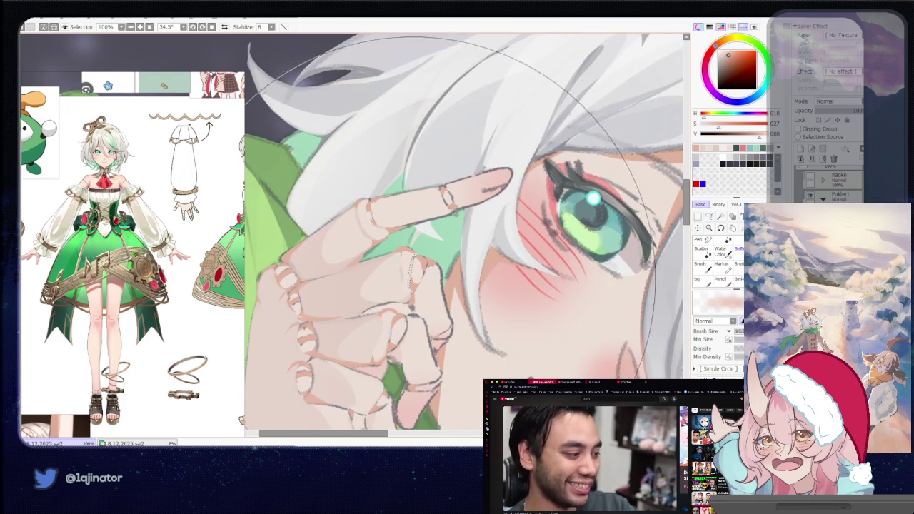
click(709, 216)
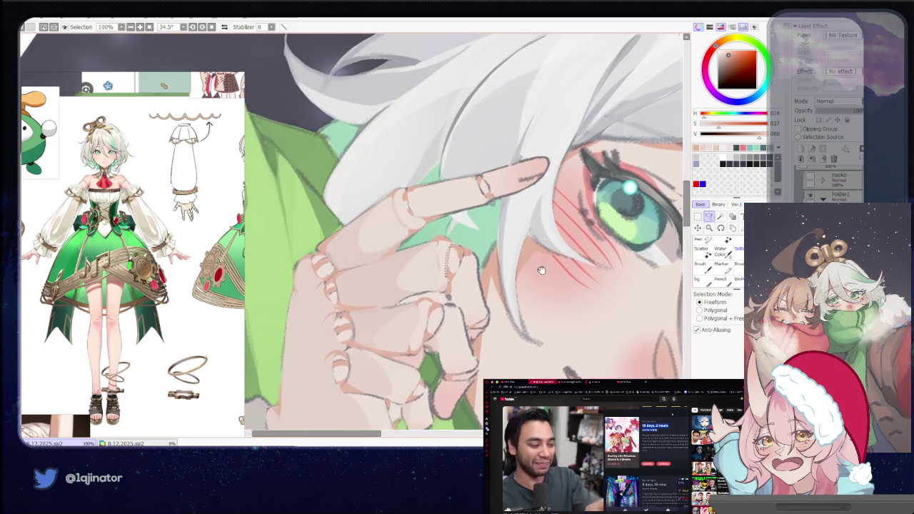
drag(500, 178, 416, 263)
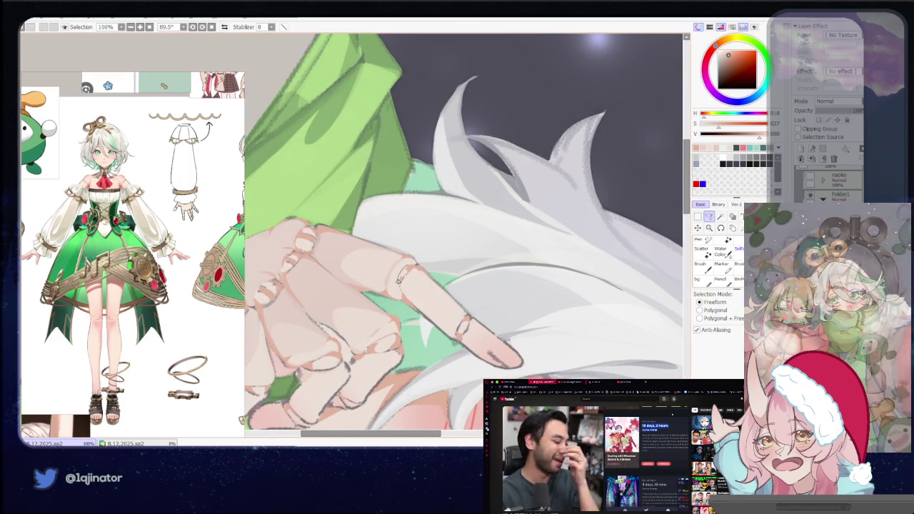
key(b)
scroll(429, 300, down, 5)
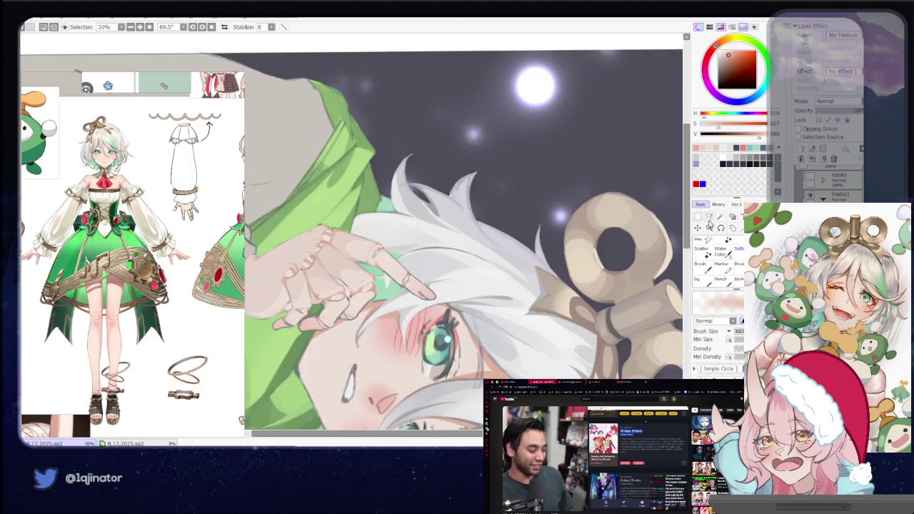
key(l)
mouse_move(429, 300)
mouse_down()
mouse_move(434, 355)
mouse_move(622, 276)
mouse_up()
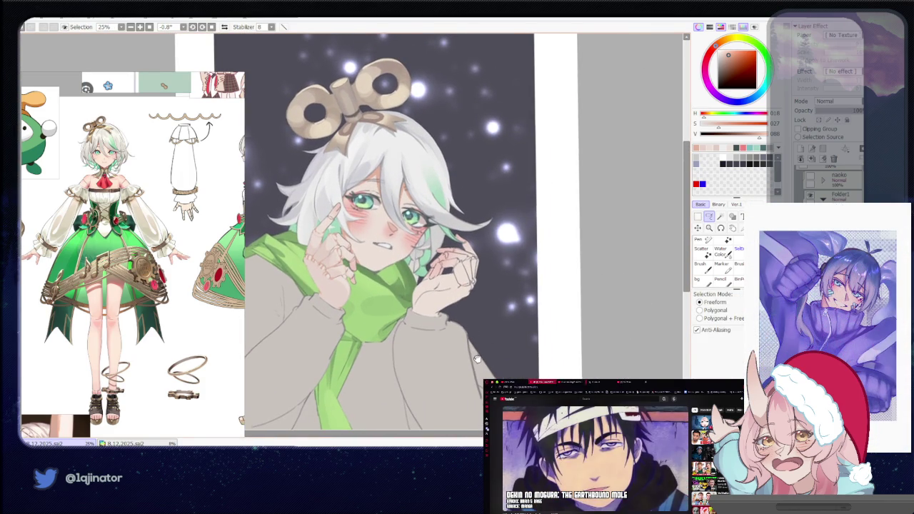
Recentre the illustration and zoom in closely on the raised hand.
drag(488, 357, 485, 332)
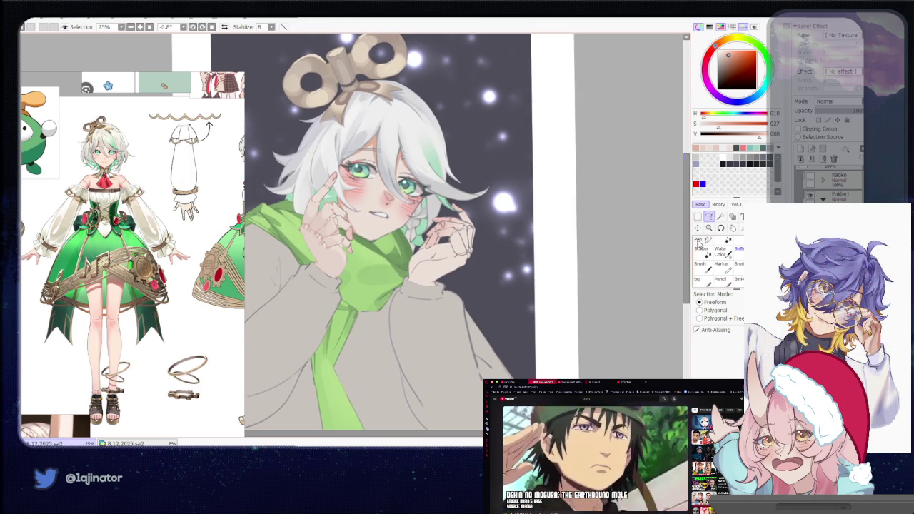
drag(457, 303, 462, 332)
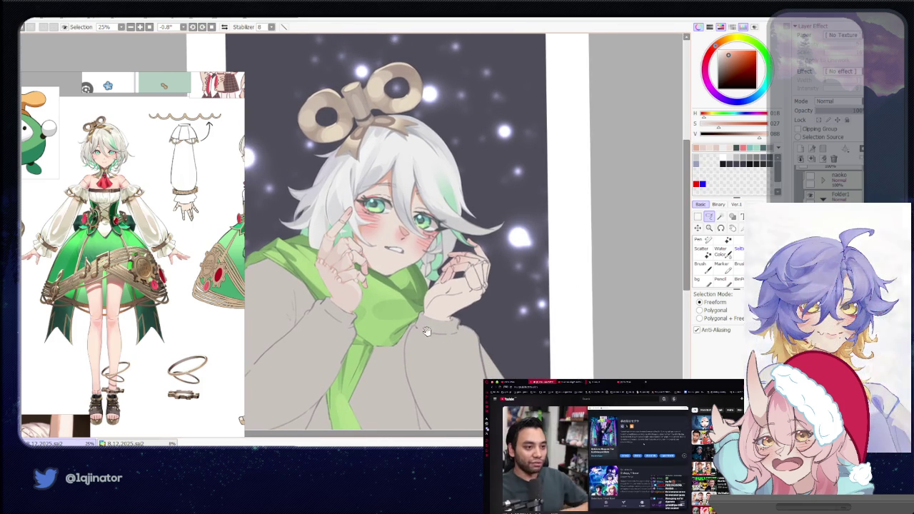
scroll(453, 332, up, 1)
scroll(446, 332, up, 1)
scroll(442, 307, up, 2)
scroll(443, 304, up, 1)
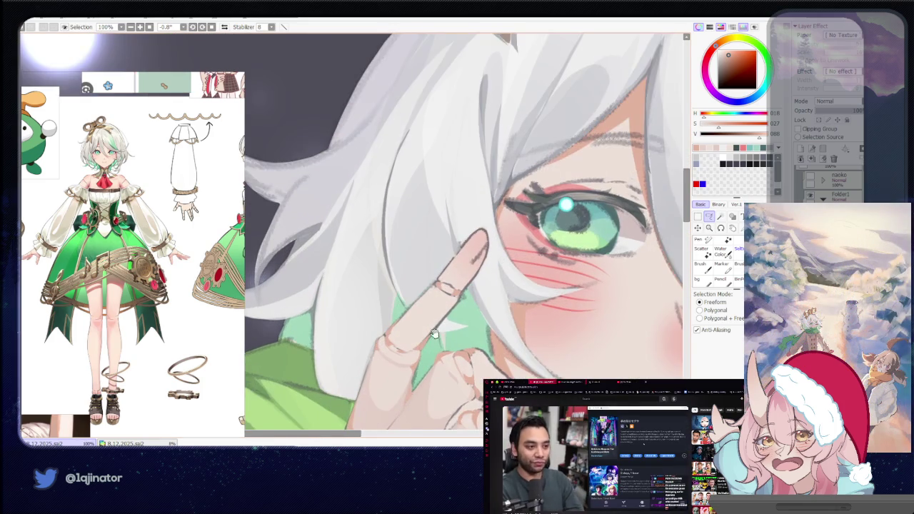
scroll(437, 301, up, 1)
Frame the ring on the raised index finger, ending with the freeform Lasso active.
key(n)
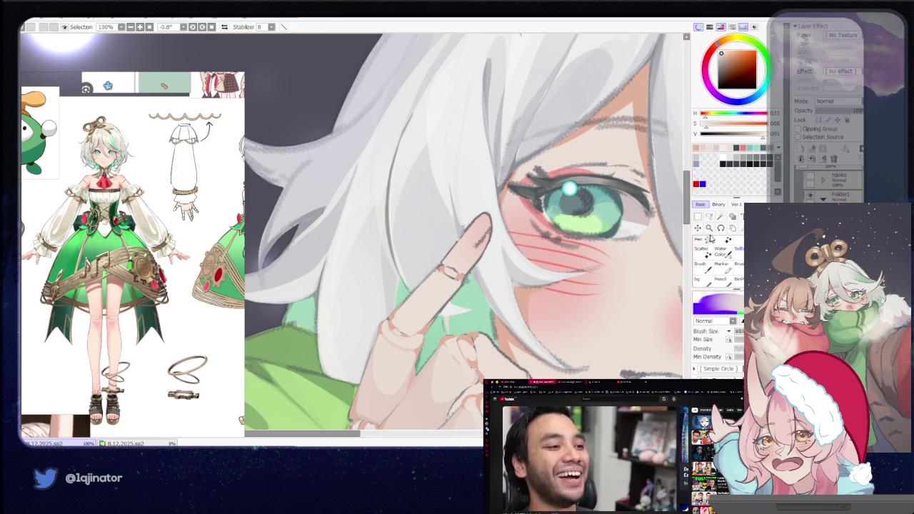
click(709, 216)
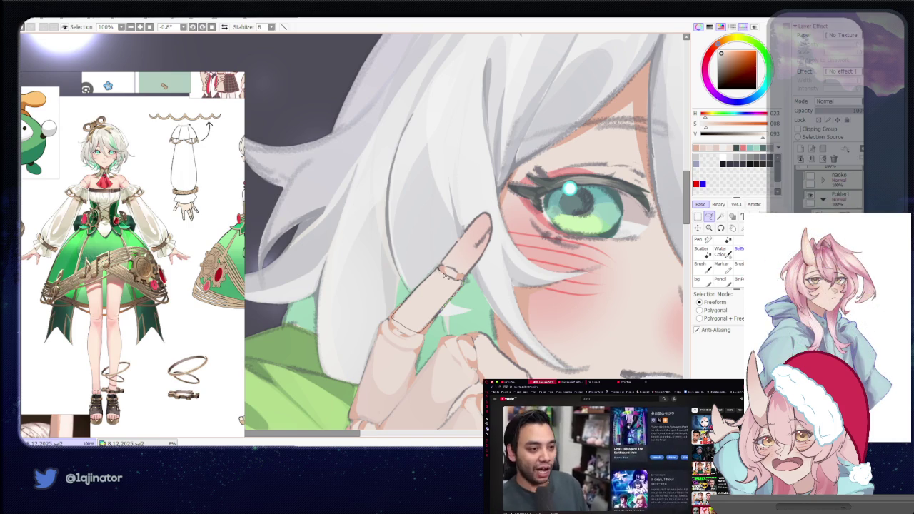
drag(447, 259, 424, 284)
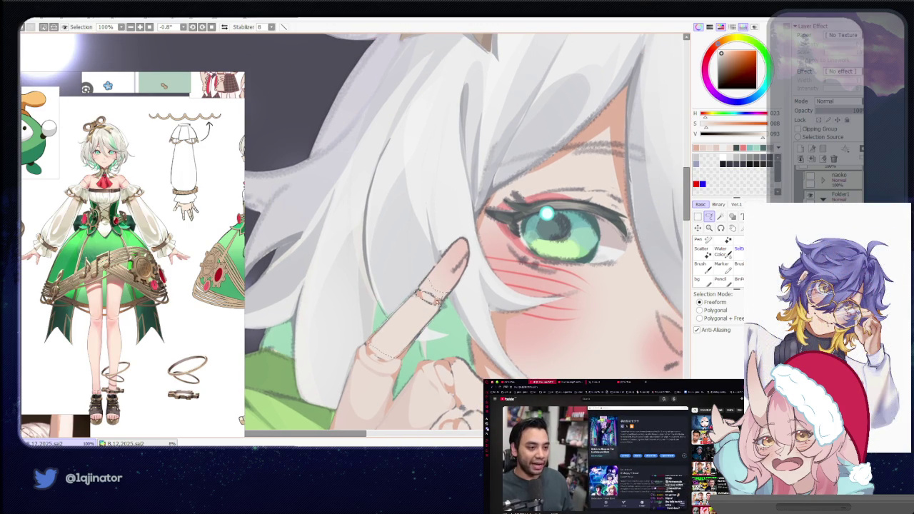
key(b)
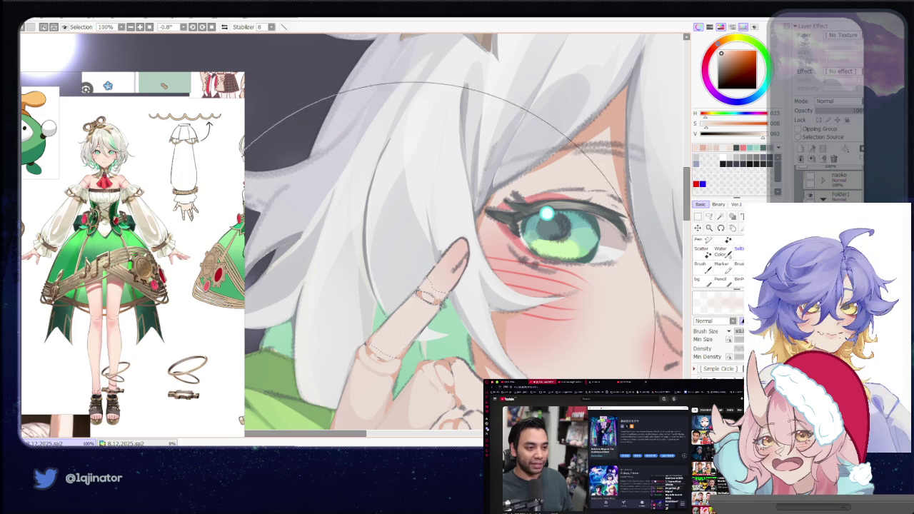
scroll(414, 252, down, 2)
scroll(414, 253, down, 2)
click(709, 223)
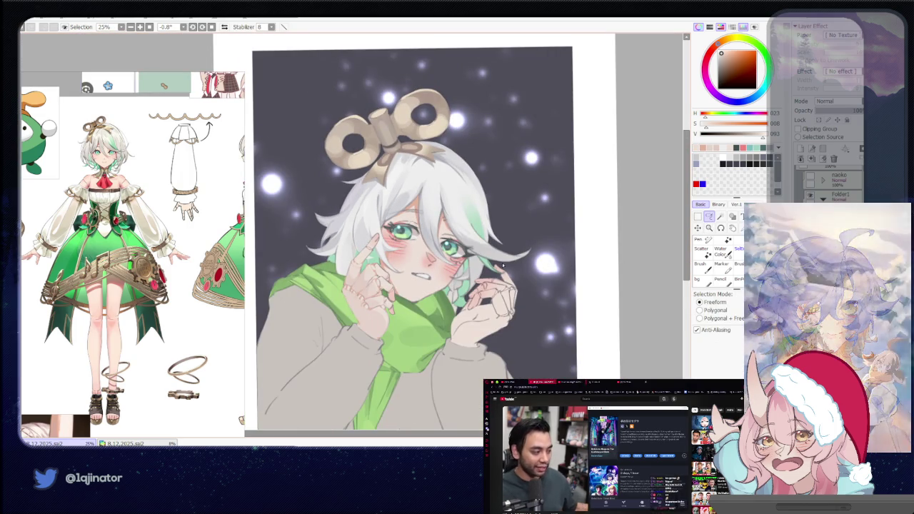
Reposition the face-and-hand close-up, briefly zooming out to check the whole figure.
scroll(348, 241, up, 2)
scroll(348, 240, up, 1)
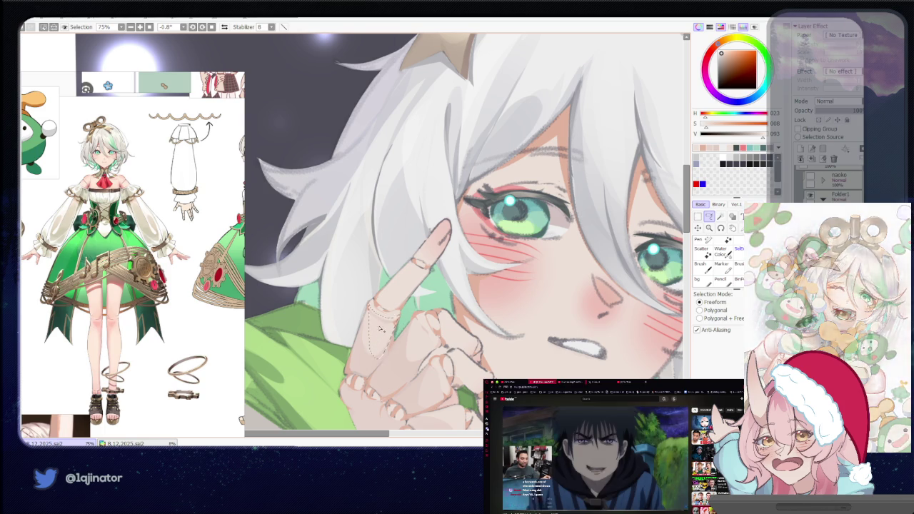
drag(430, 327, 404, 294)
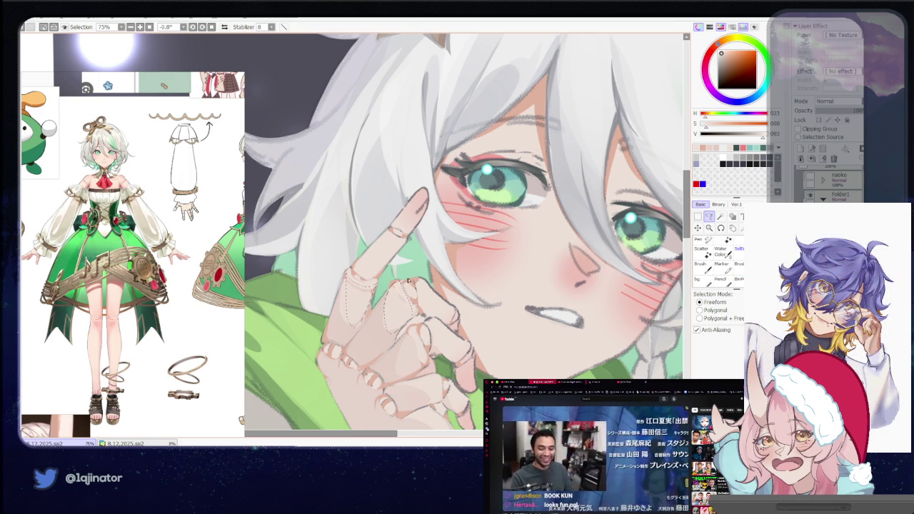
key(b)
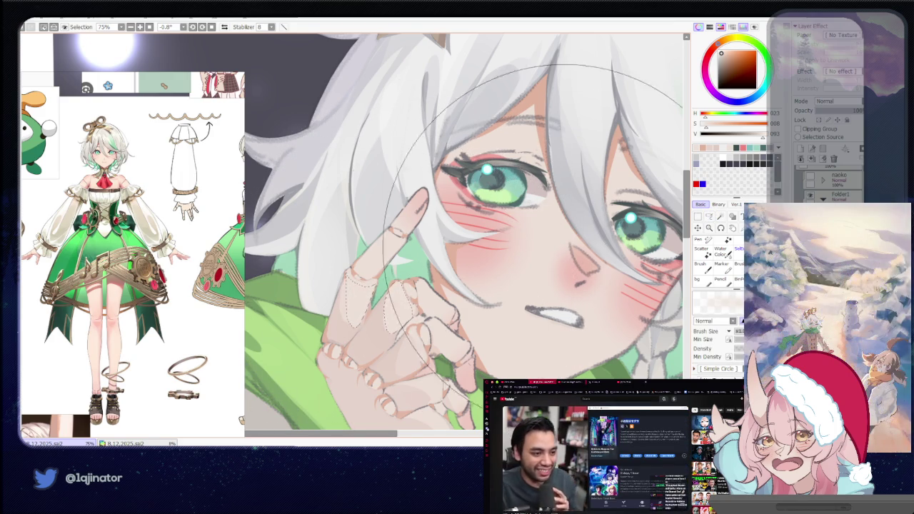
click(709, 215)
key(minus)
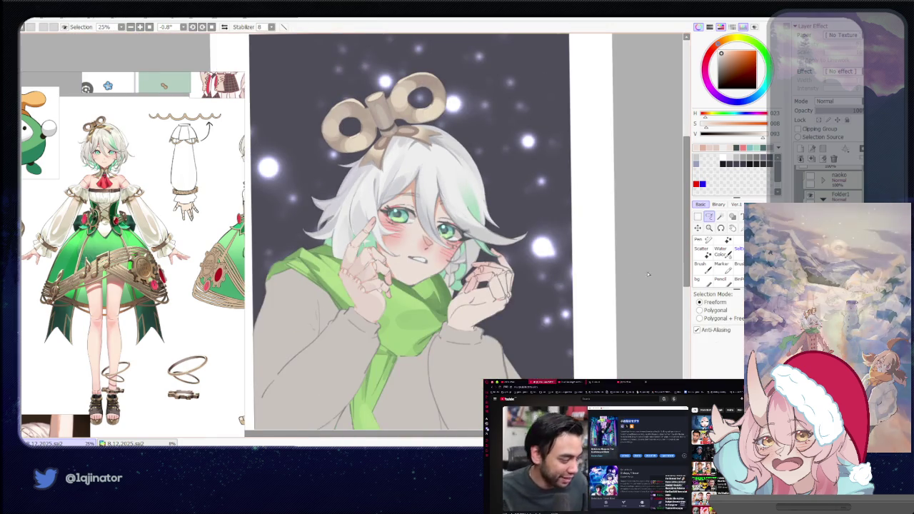
key(plus)
Alternate brush and Lasso on the ring and knuckle lines, then zoom out to review.
key(b)
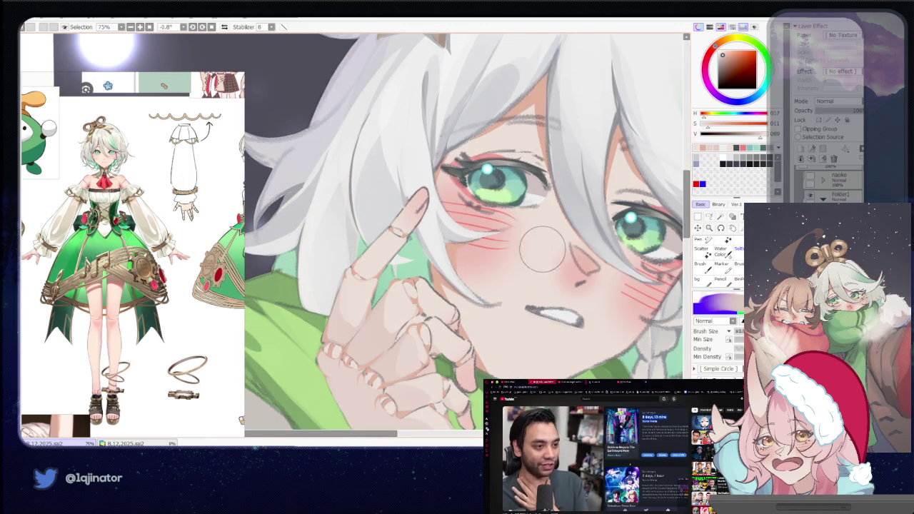
click(709, 217)
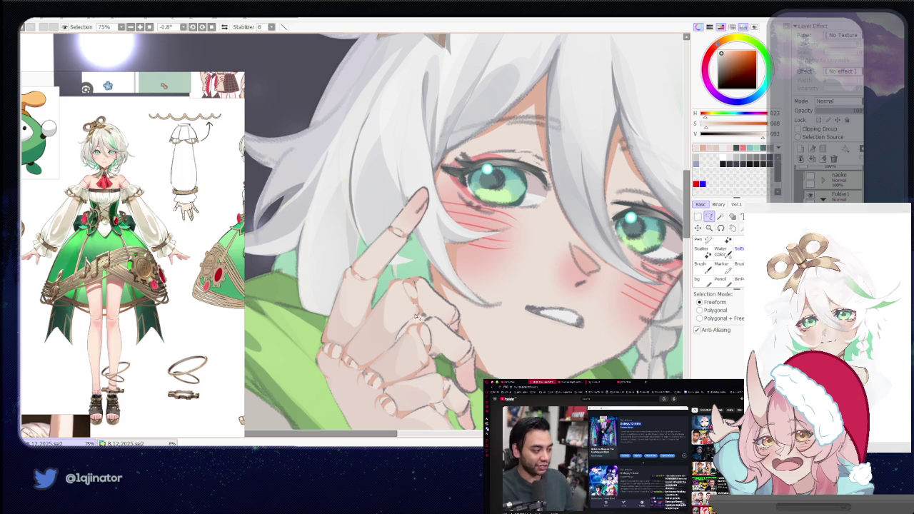
key(b)
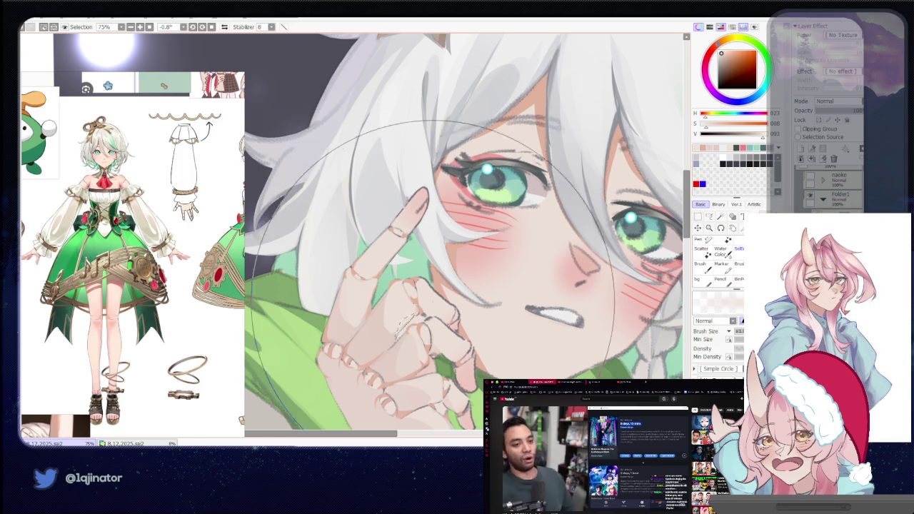
scroll(467, 267, down, 4)
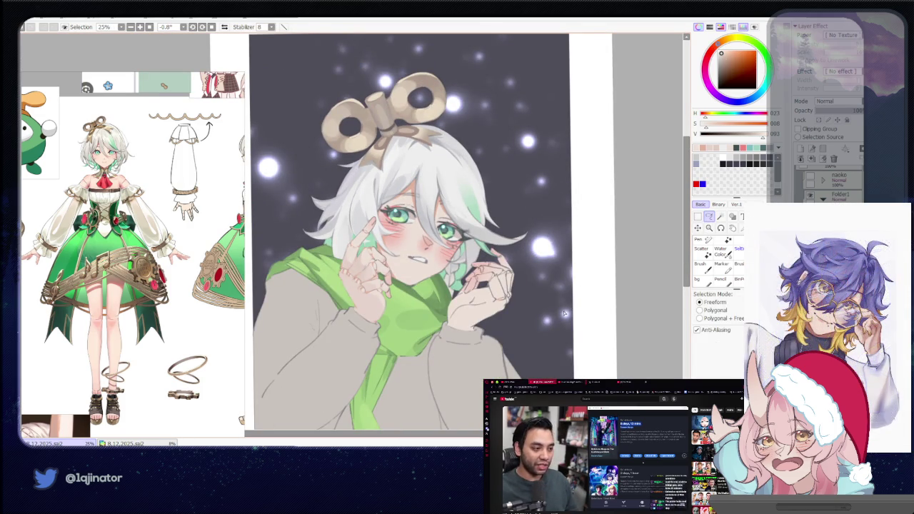
scroll(545, 310, up, 3)
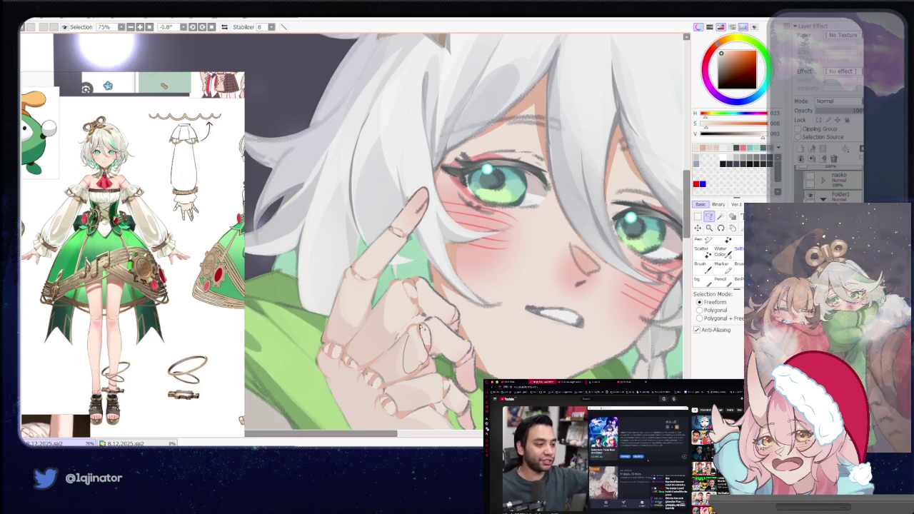
key(b)
key(minus)
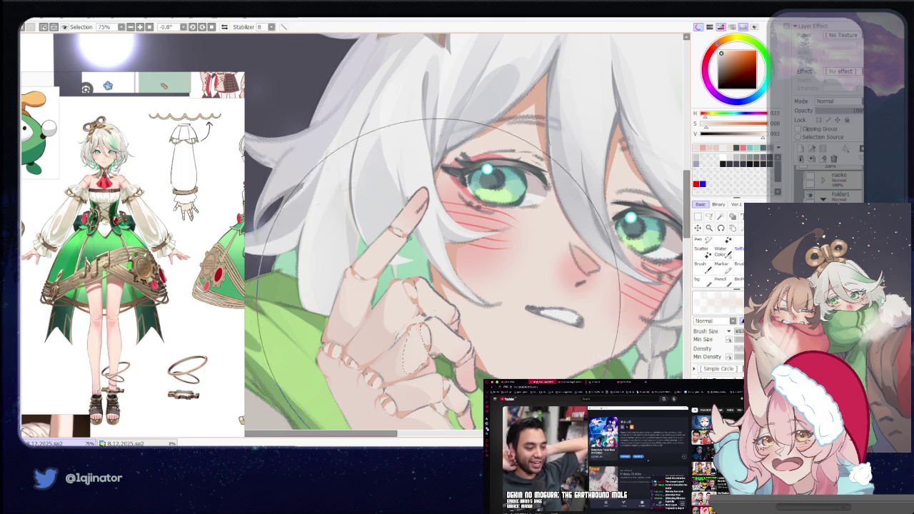
key(minus)
key(minus)
click(711, 218)
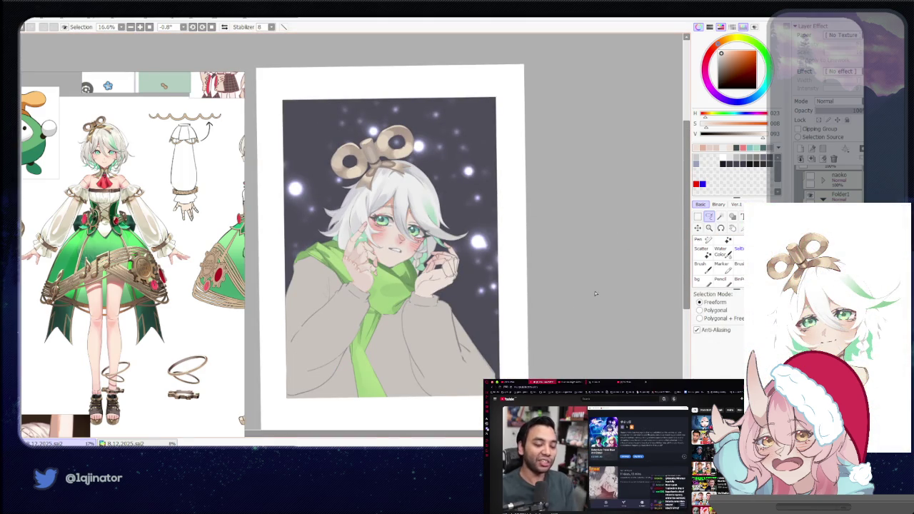
Zoom in on the face and raised hand with freeform selection active.
key(plus)
key(plus)
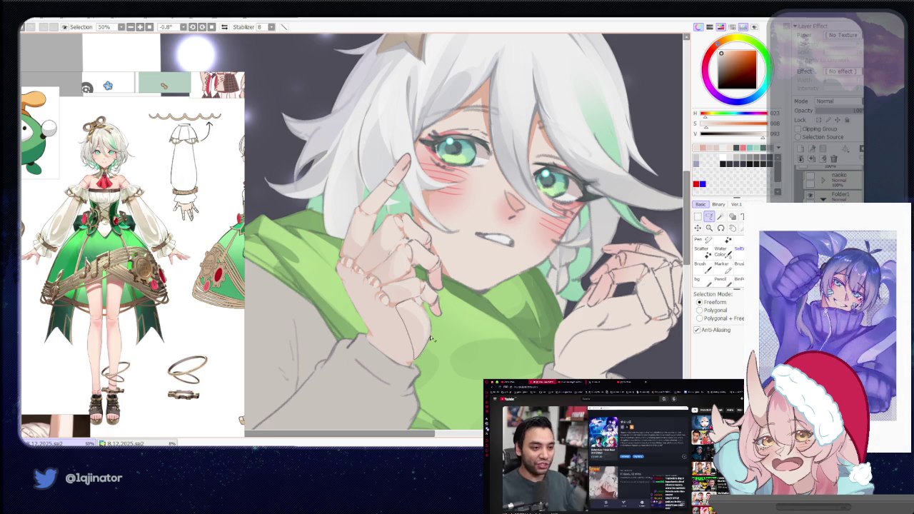
key(b)
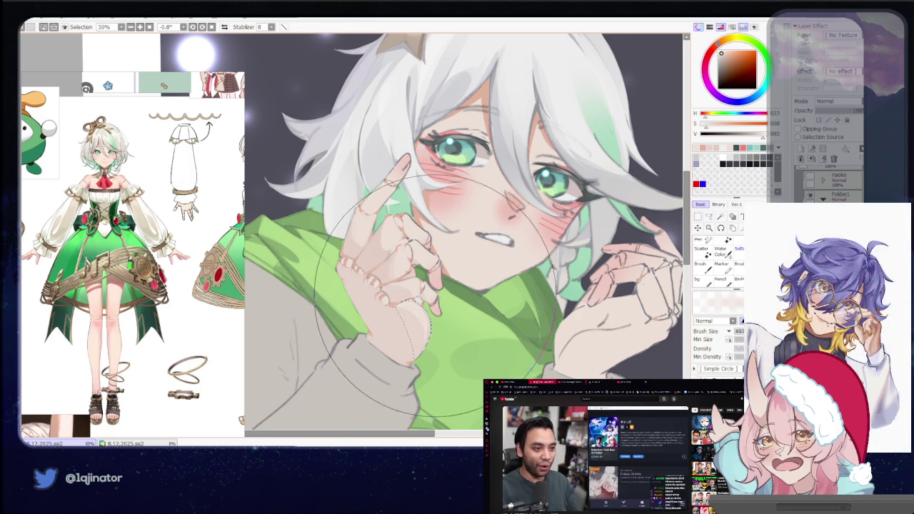
scroll(543, 236, down, 2)
key(l)
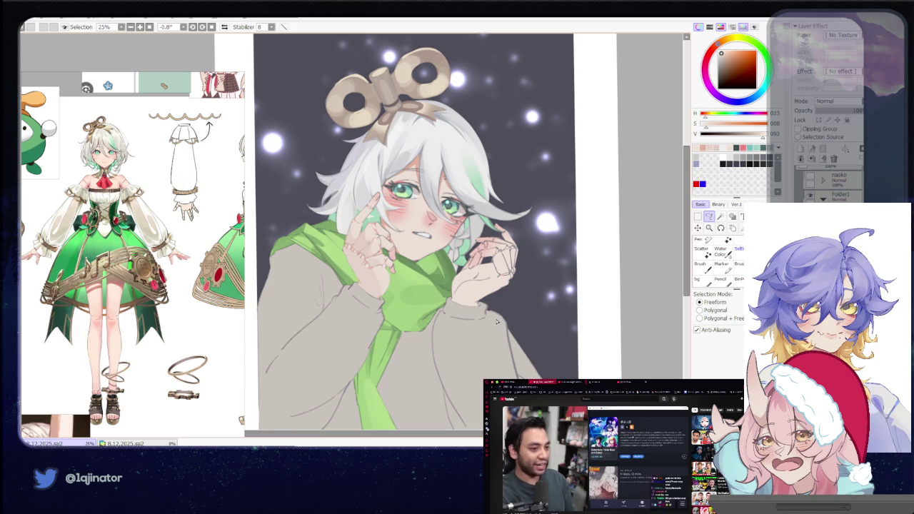
drag(497, 322, 487, 322)
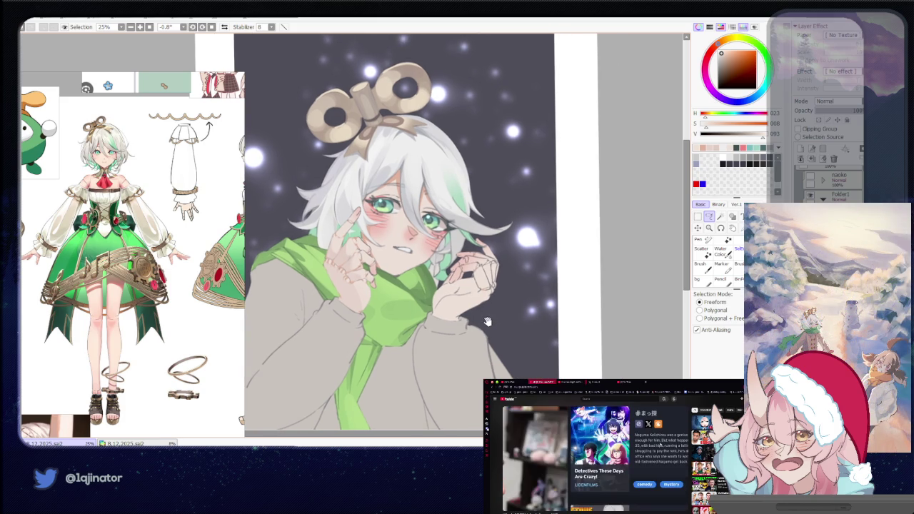
scroll(483, 324, up, 1)
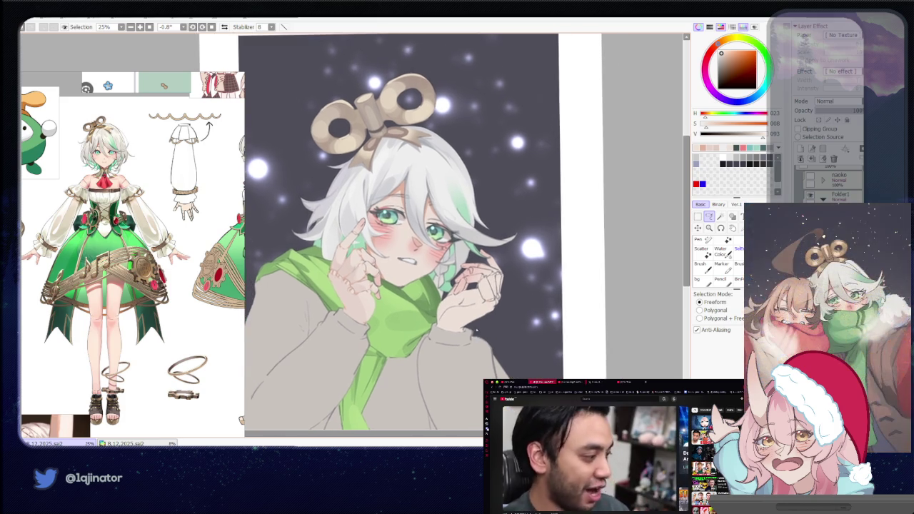
scroll(467, 329, up, 1)
scroll(467, 329, up, 1)
scroll(457, 331, up, 1)
scroll(442, 333, up, 1)
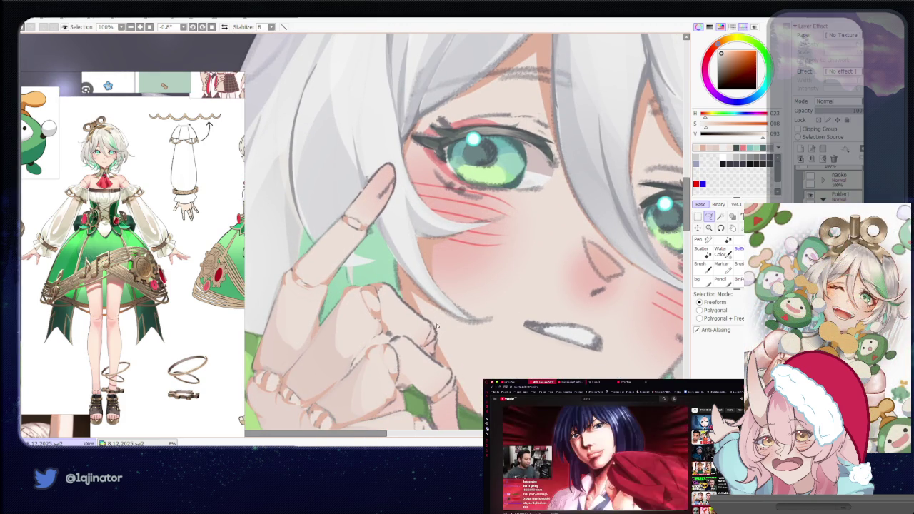
Toggle brush and freeform Lasso while framing the face and both hands.
key(b)
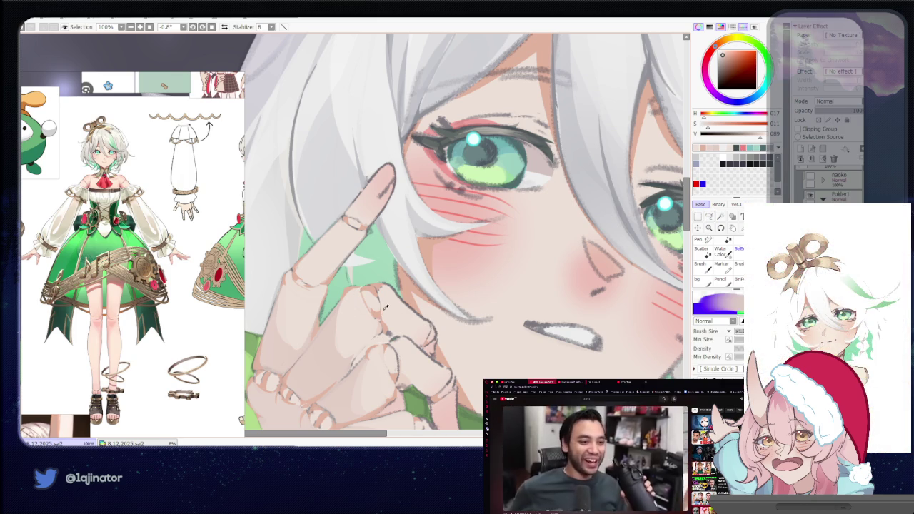
key(l)
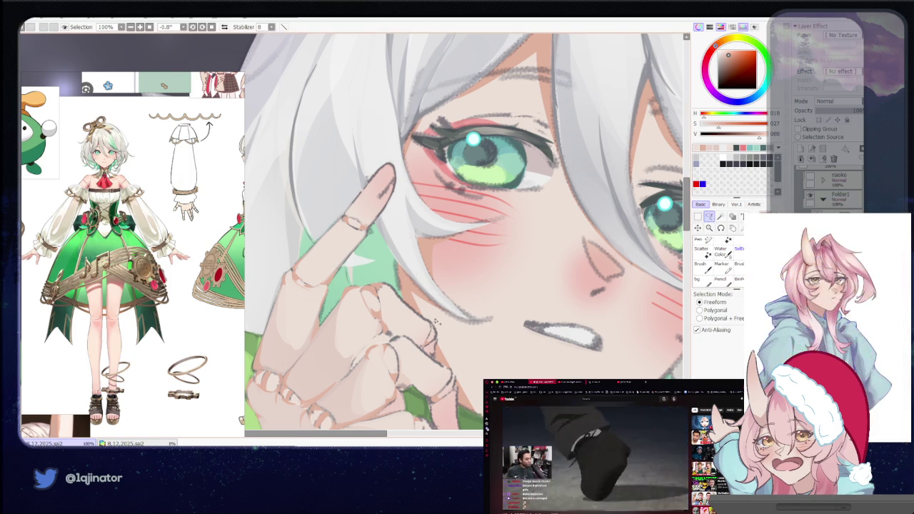
scroll(440, 333, down, 2)
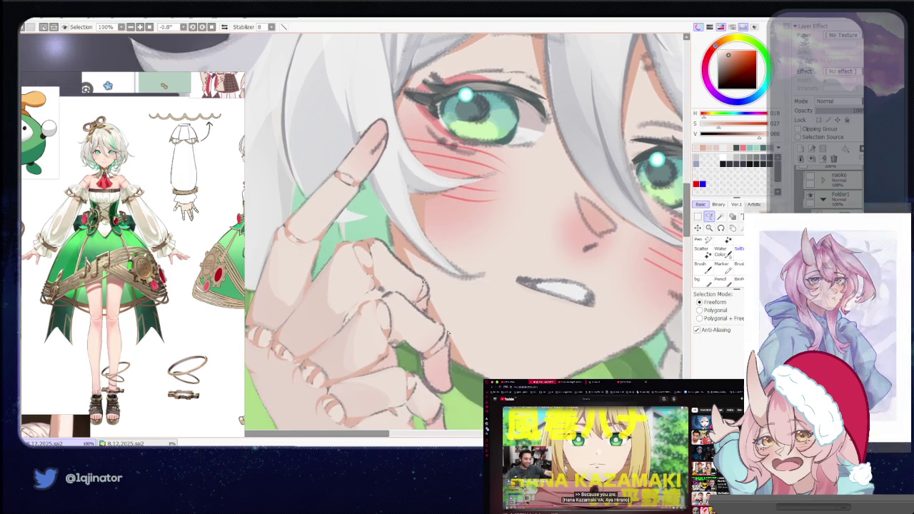
key(b)
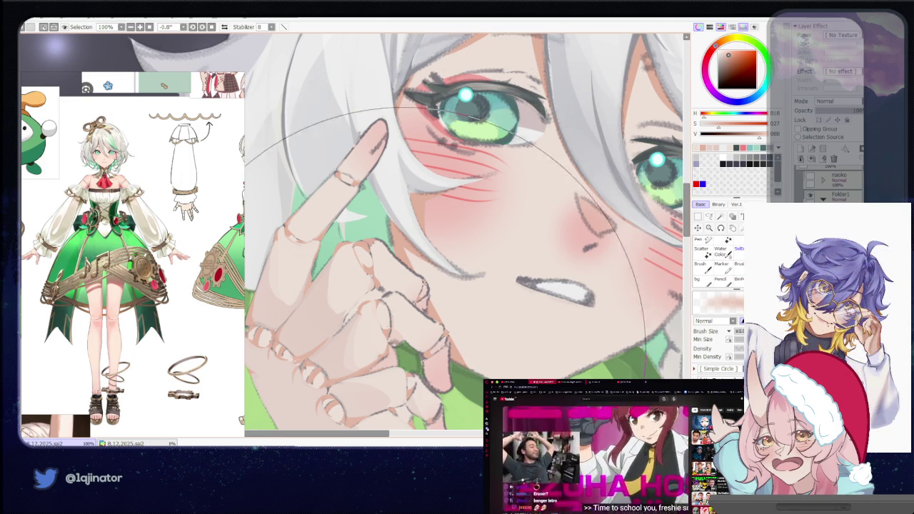
scroll(630, 278, down, 2)
scroll(630, 278, down, 1)
scroll(629, 279, down, 1)
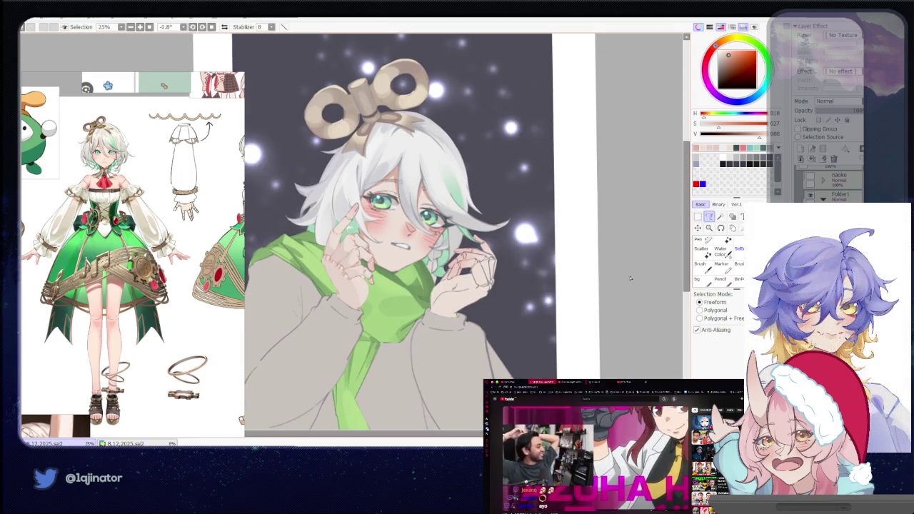
scroll(504, 312, up, 2)
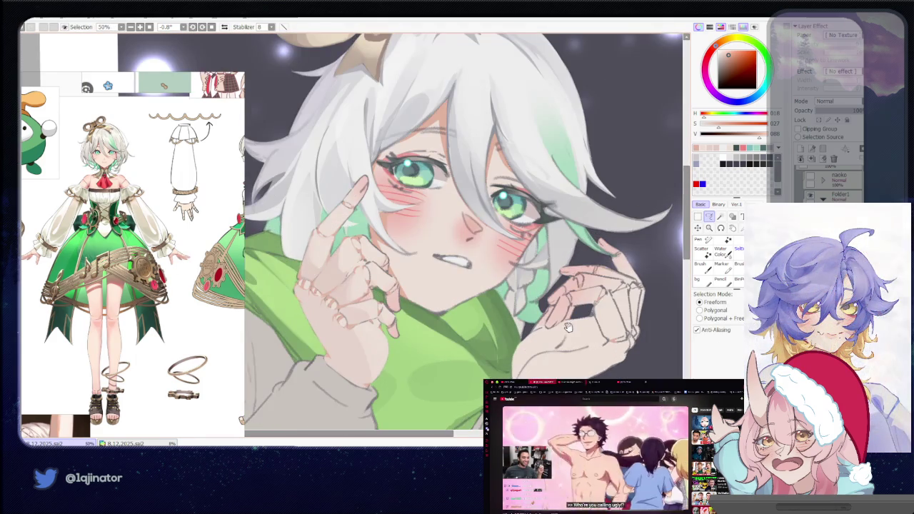
drag(504, 339, 527, 330)
drag(475, 354, 543, 337)
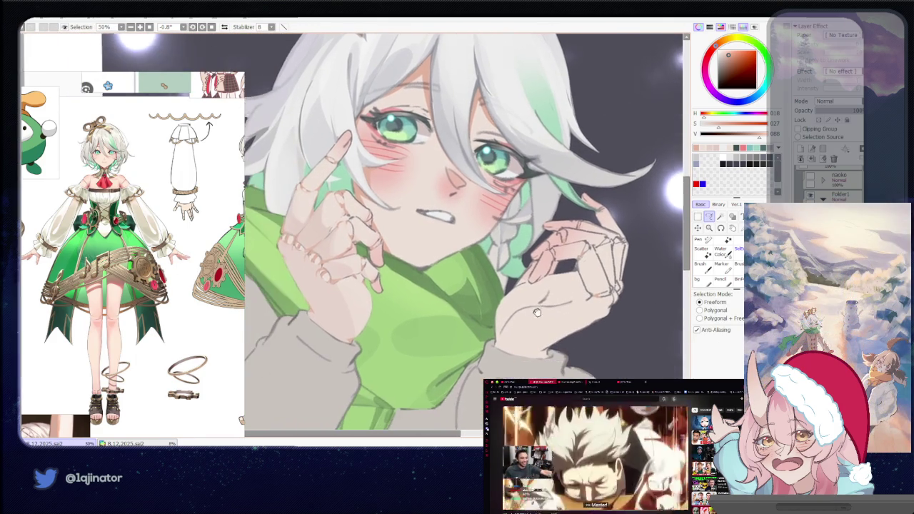
drag(485, 343, 444, 343)
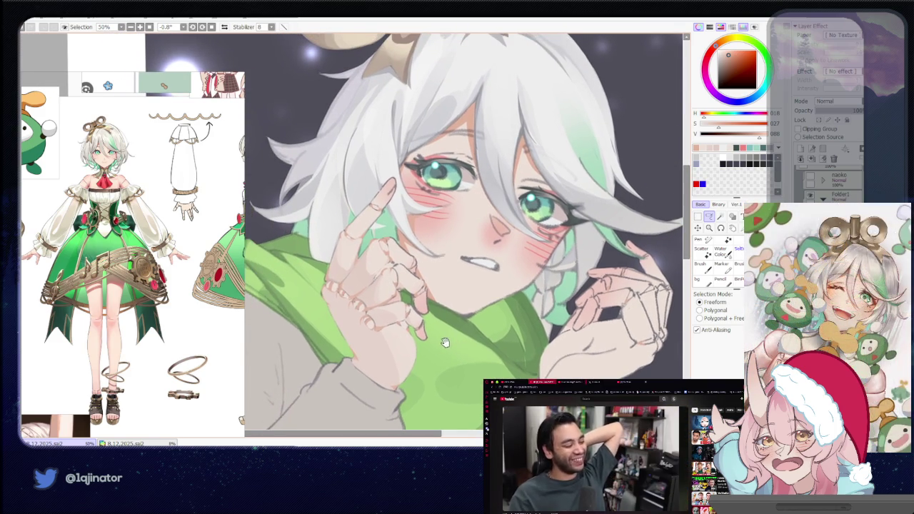
Tilt the canvas and zoom closer on the raised fingers with freeform selection.
key(b)
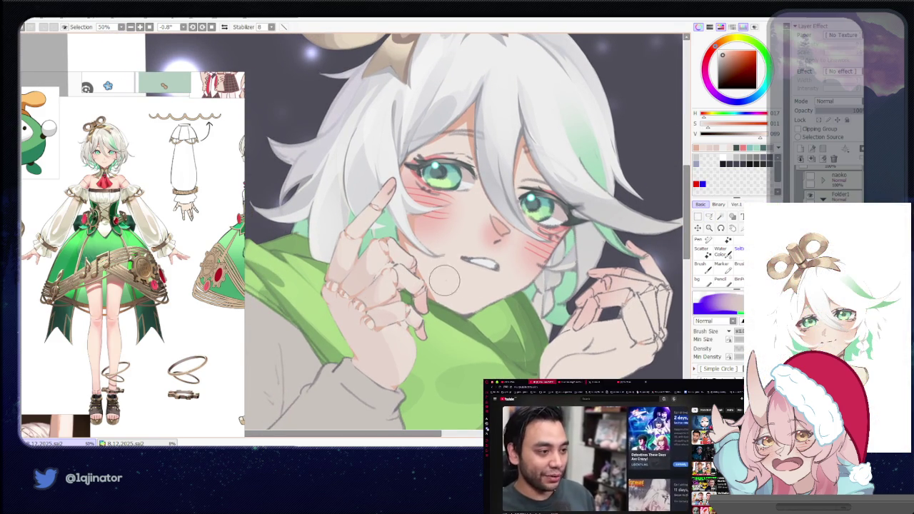
drag(363, 275, 541, 294)
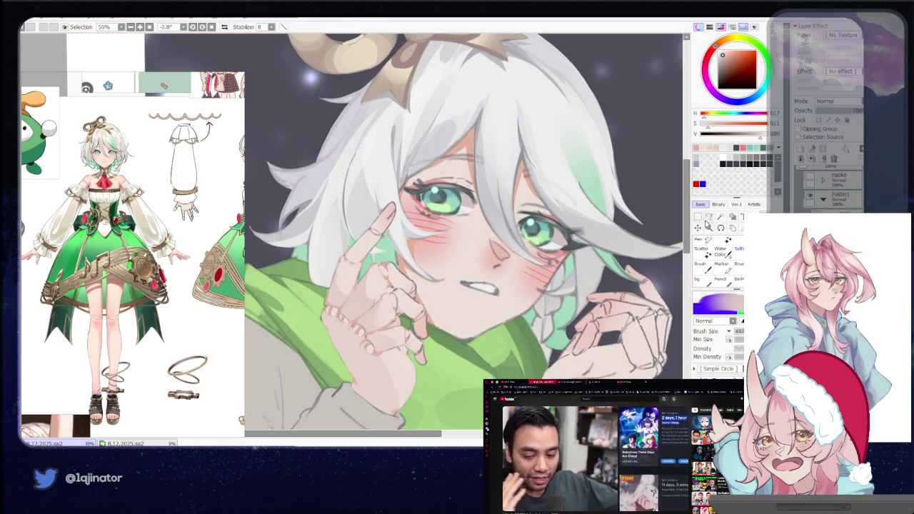
key(m)
mouse_move(445, 288)
mouse_down()
mouse_move(448, 330)
mouse_move(436, 302)
mouse_move(433, 323)
mouse_up()
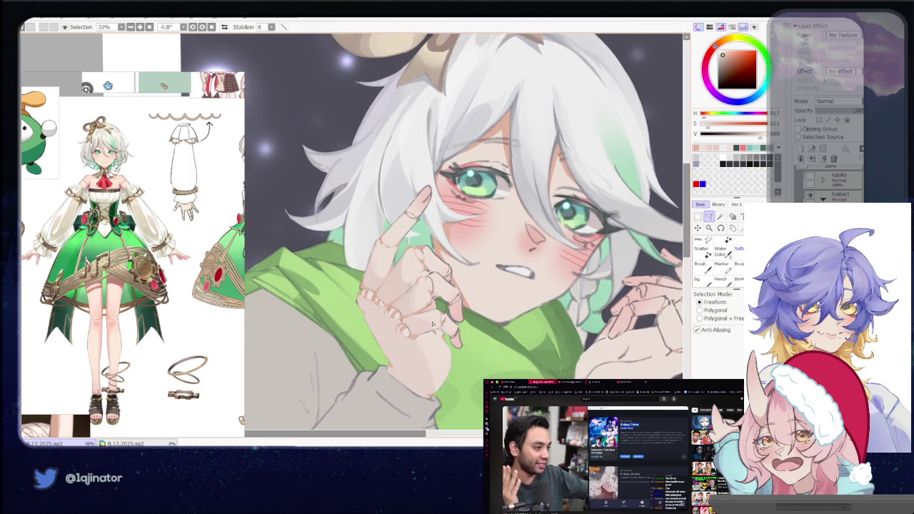
scroll(432, 324, up, 1)
scroll(420, 314, up, 1)
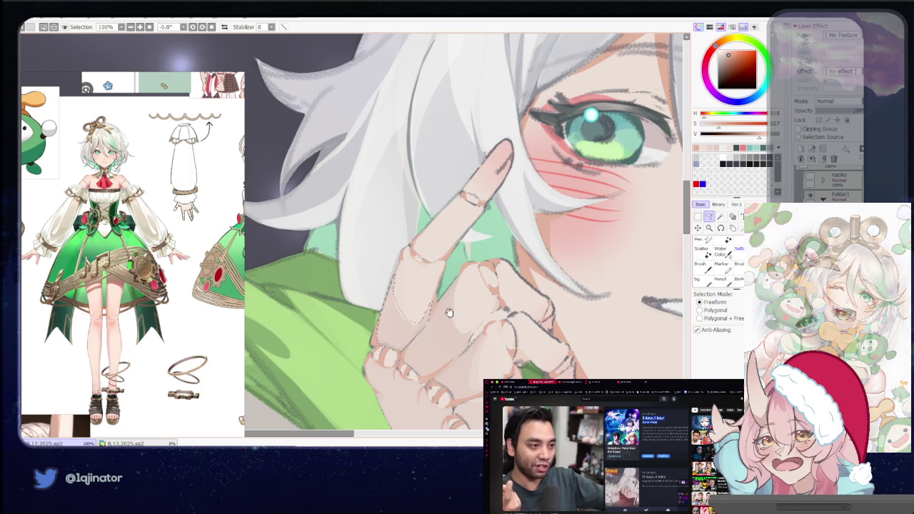
Trace a freeform selection around the raised index finger, fingers and knuckles.
drag(450, 295, 439, 281)
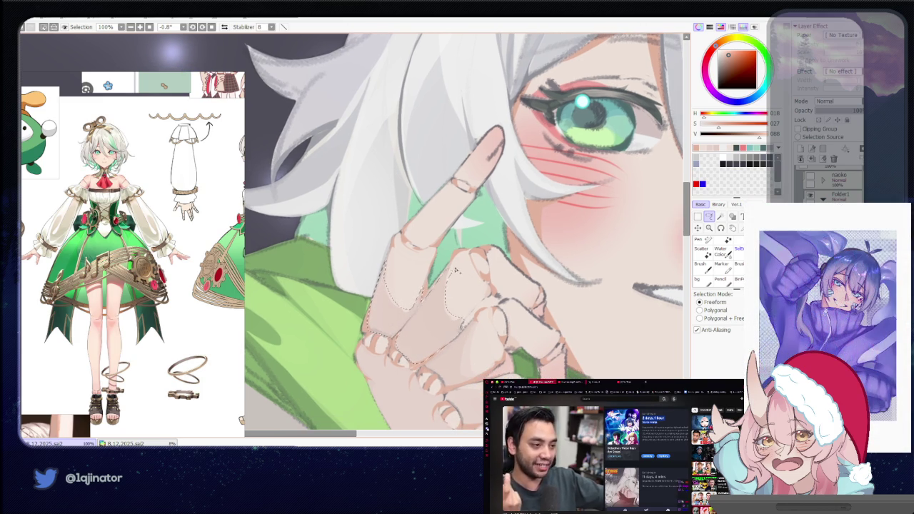
drag(471, 288, 474, 256)
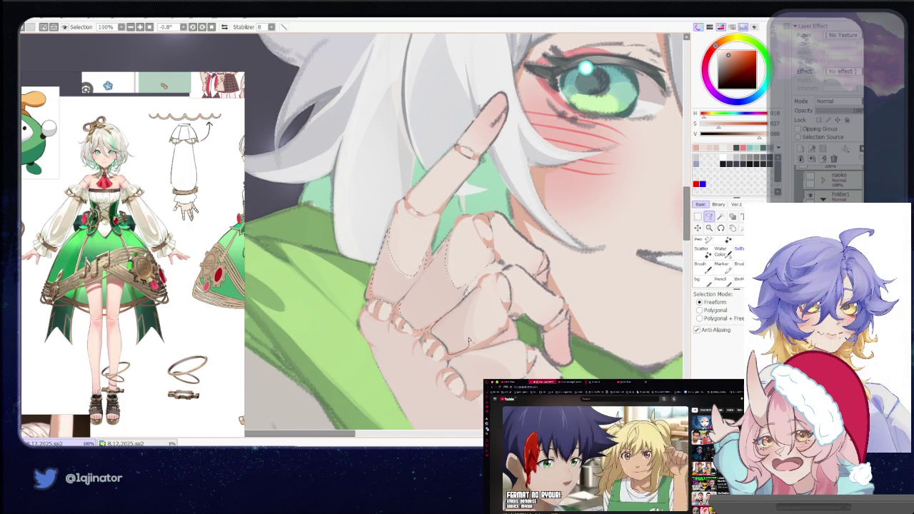
drag(469, 341, 471, 305)
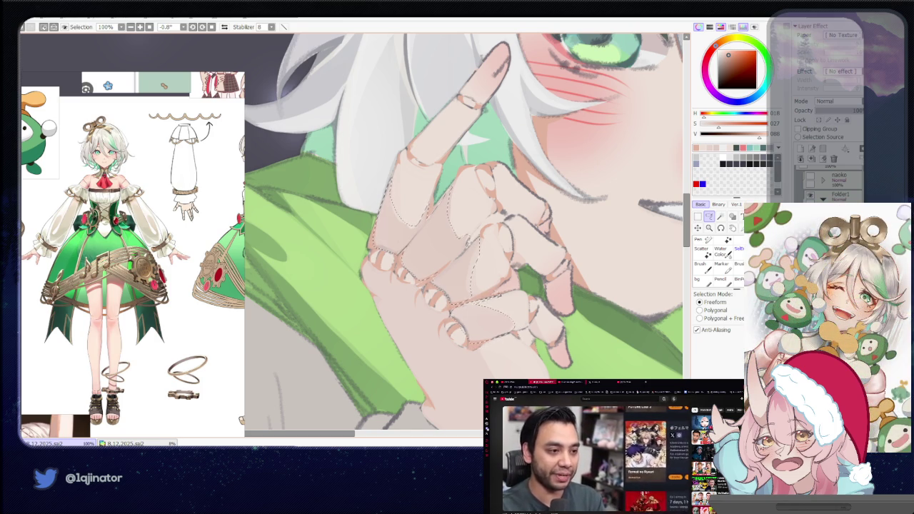
key(b)
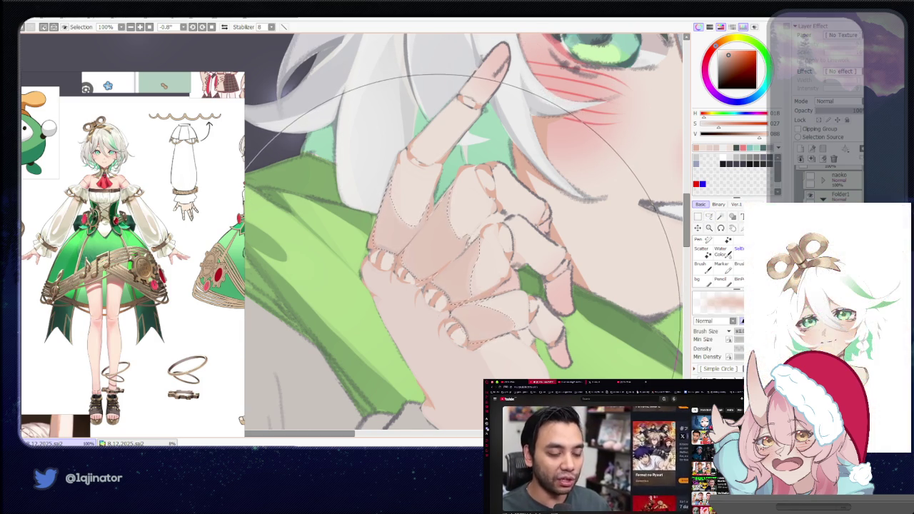
scroll(343, 222, down, 4)
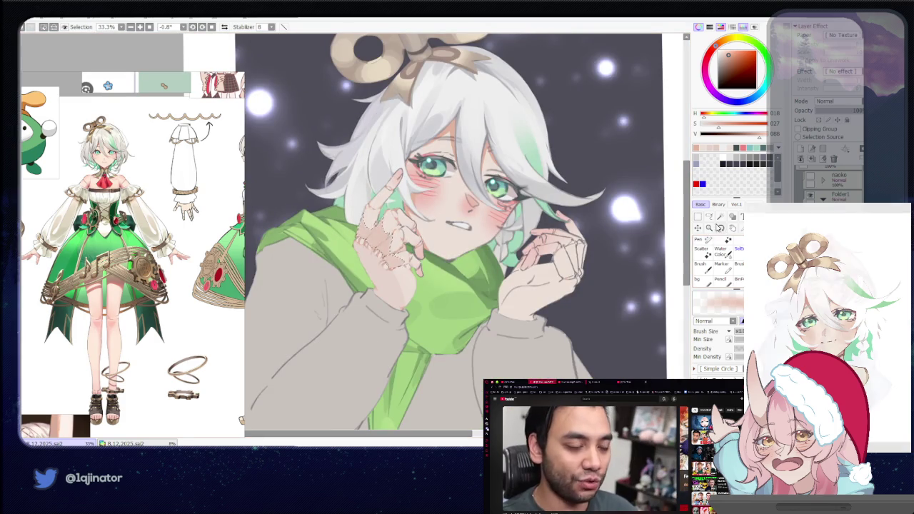
Zoom to 75% and lasso the area below the raised fingers down from the knuckles.
scroll(630, 274, down, 2)
key(l)
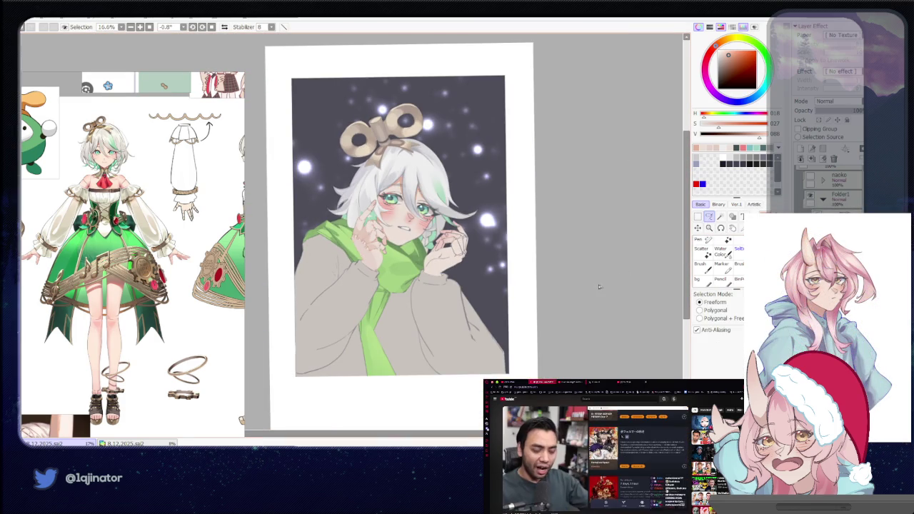
scroll(594, 289, up, 2)
scroll(528, 292, up, 2)
scroll(462, 294, up, 1)
scroll(462, 293, up, 1)
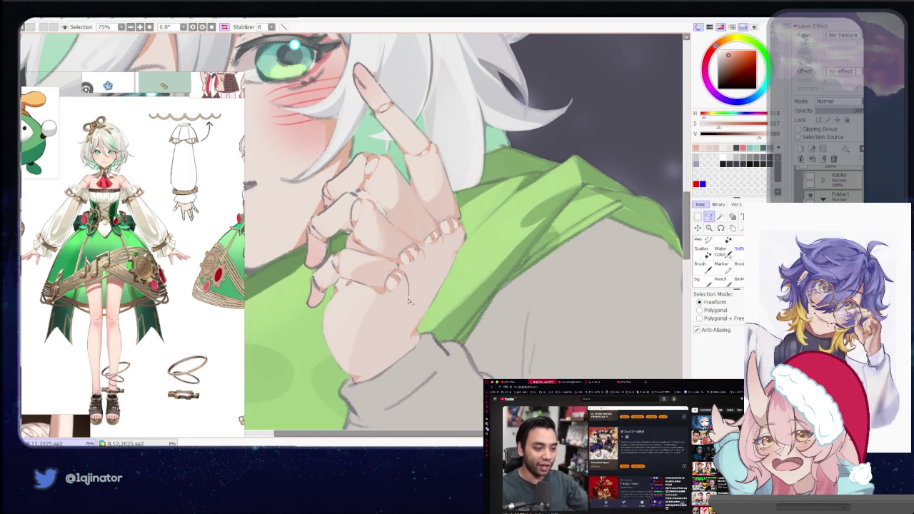
mouse_move(392, 328)
mouse_down()
mouse_move(376, 364)
mouse_move(388, 300)
mouse_move(409, 274)
mouse_up()
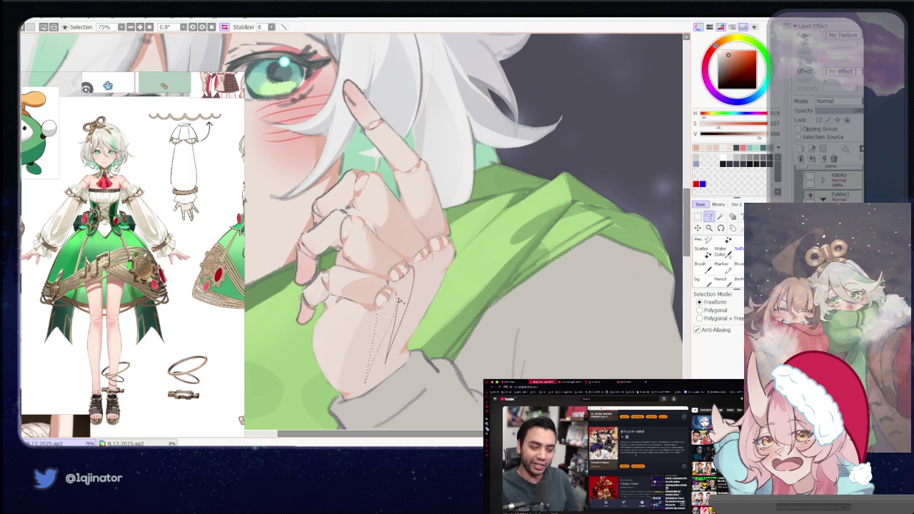
drag(415, 266, 400, 349)
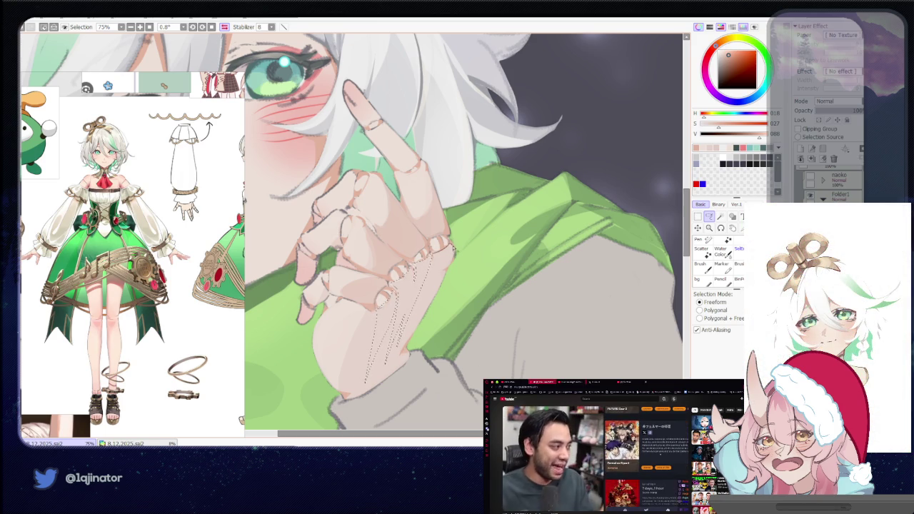
Alternate brush and freeform Lasso while adjusting the zoom on the face and hand.
key(b)
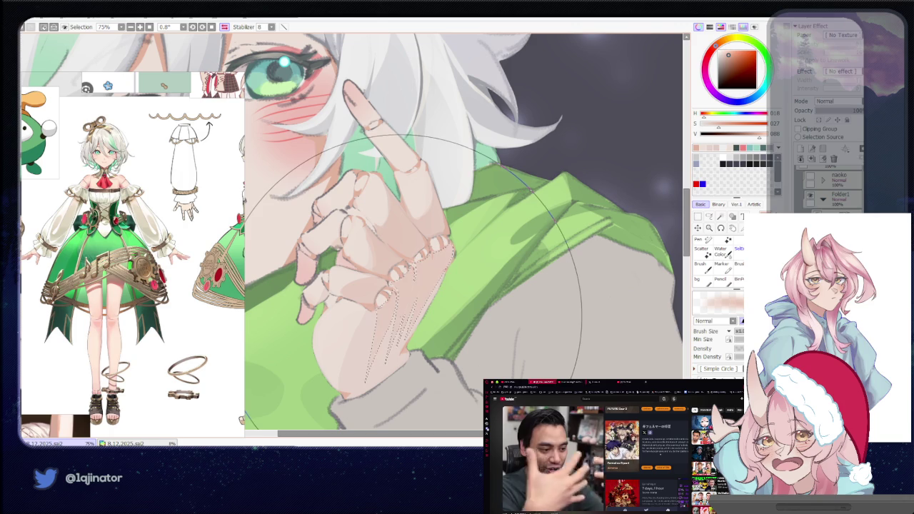
scroll(514, 264, down, 2)
scroll(656, 236, down, 3)
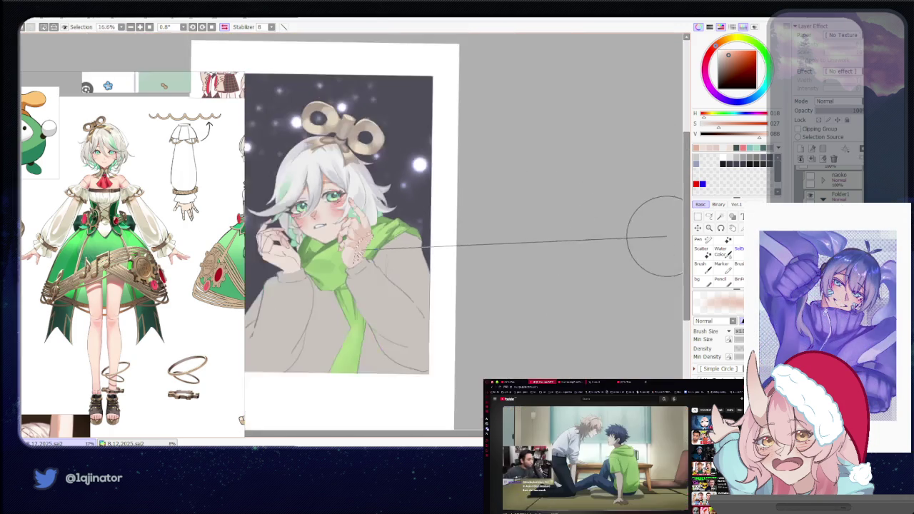
click(708, 215)
scroll(454, 307, up, 1)
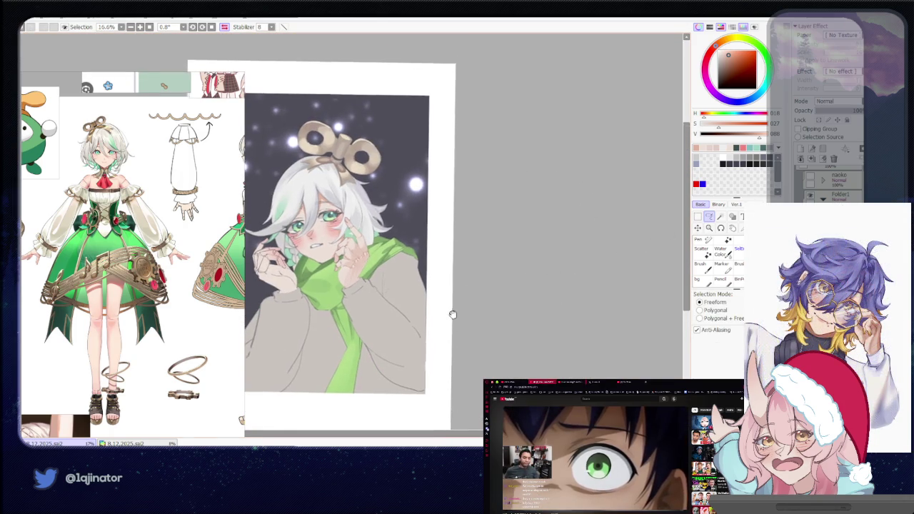
scroll(425, 292, up, 3)
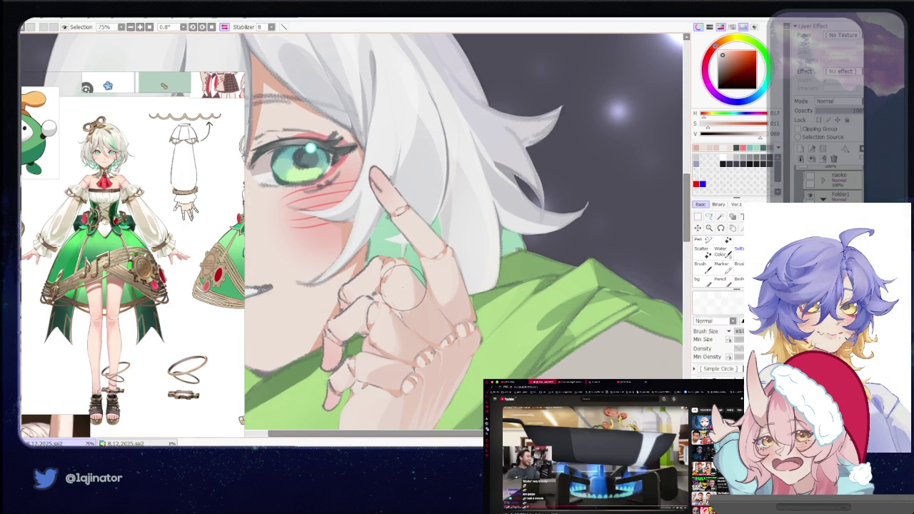
key(b)
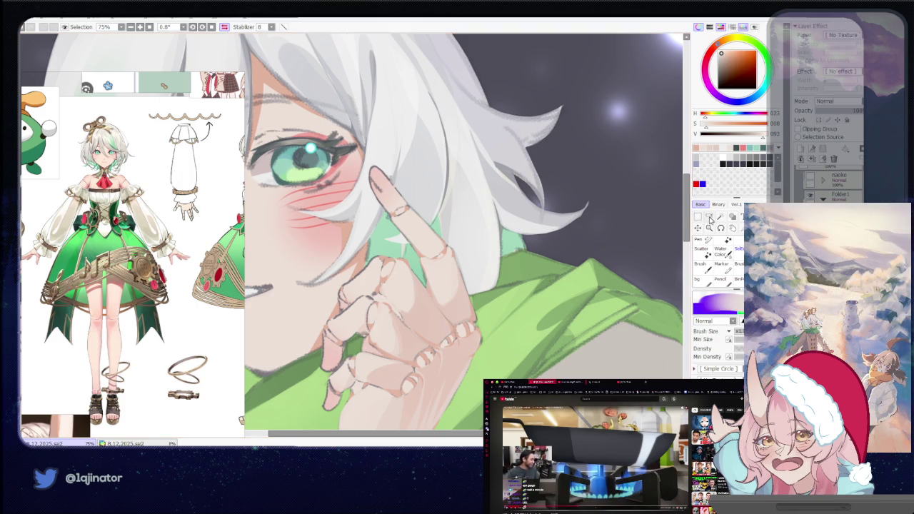
click(709, 218)
drag(385, 291, 379, 317)
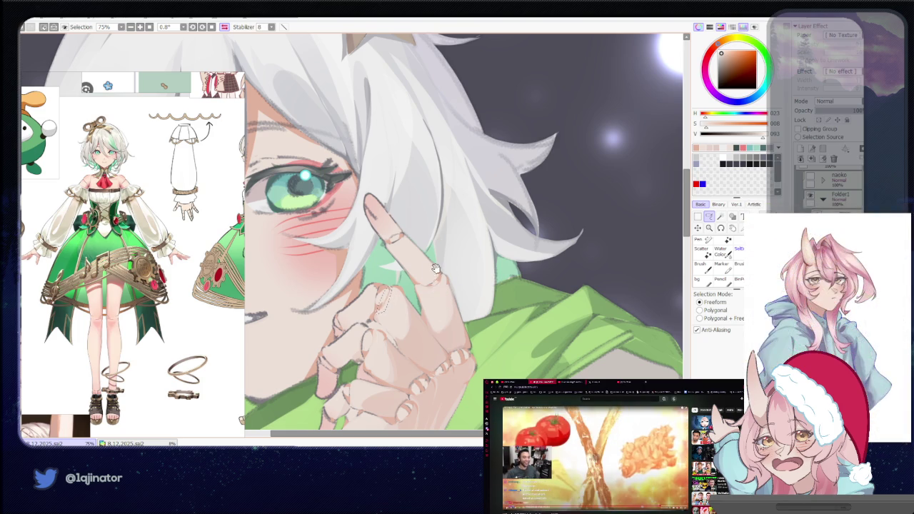
Pan the close-up to bring the raised hand's fingers into view.
drag(385, 351, 383, 312)
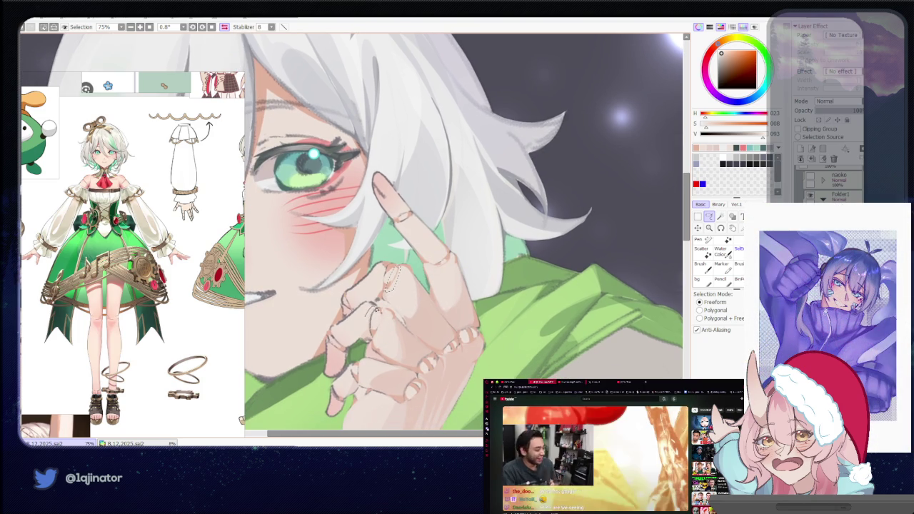
drag(382, 277, 373, 305)
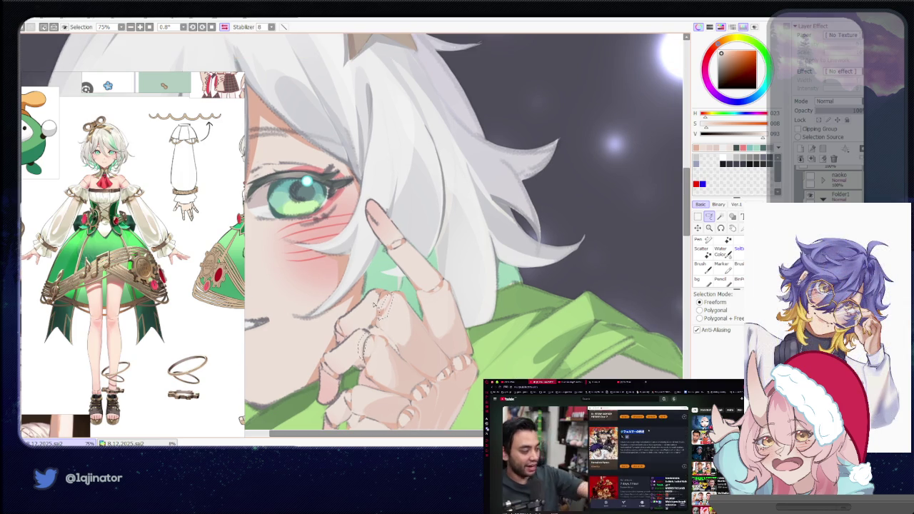
drag(347, 395, 363, 336)
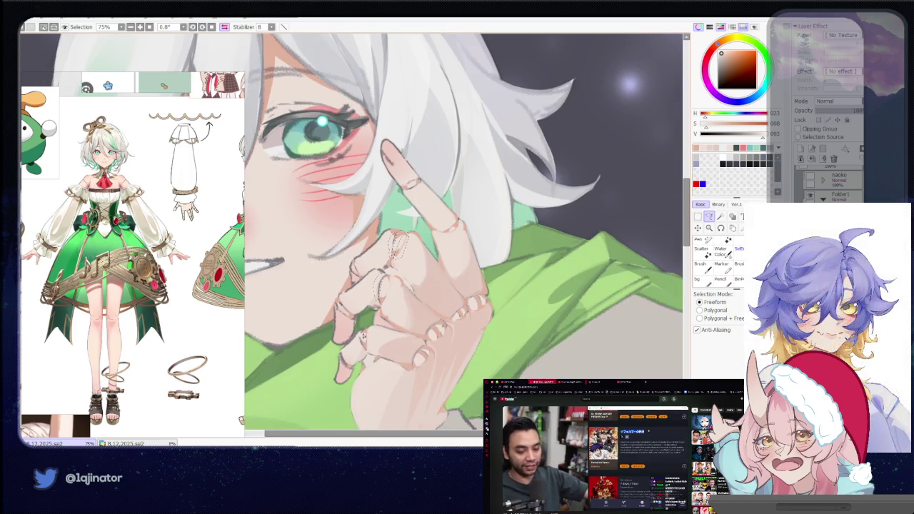
key(b)
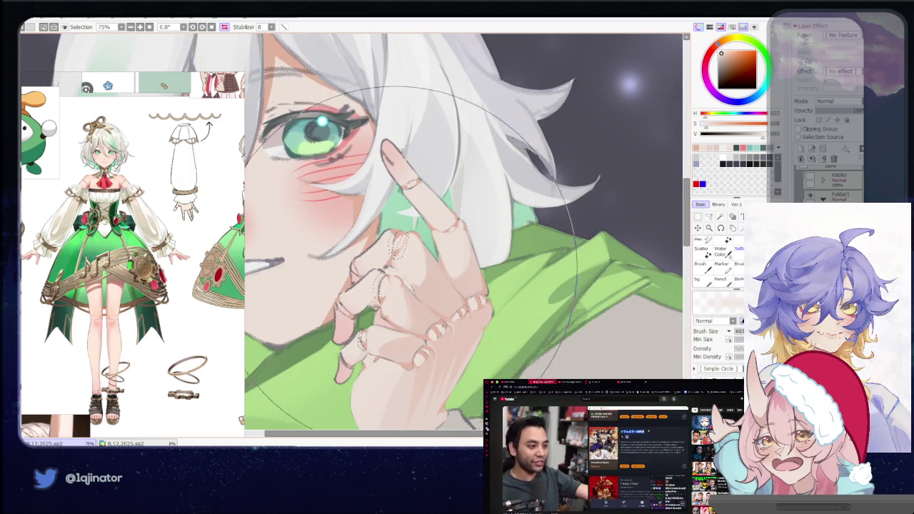
scroll(411, 243, down, 2)
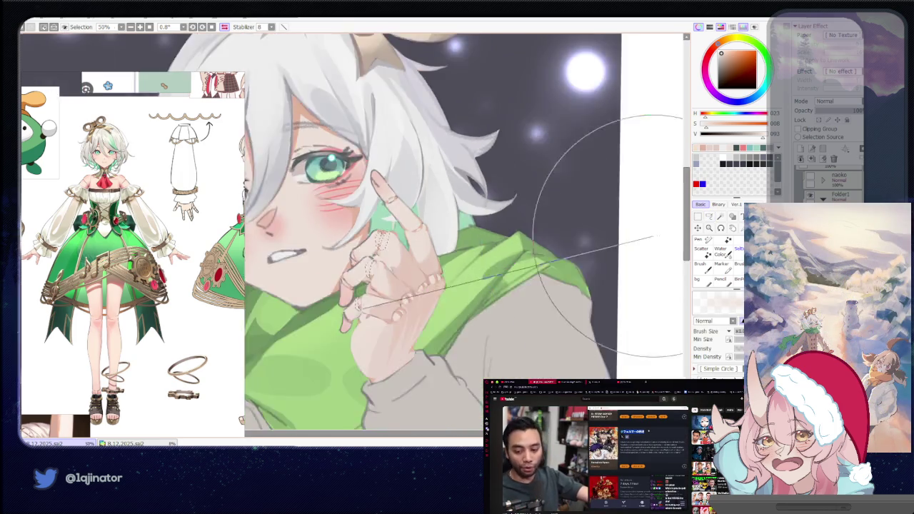
scroll(410, 243, down, 2)
Eyedrop the hand's skin tone and paint the fingers, toggling eraser and brush.
key(l)
scroll(385, 294, up, 2)
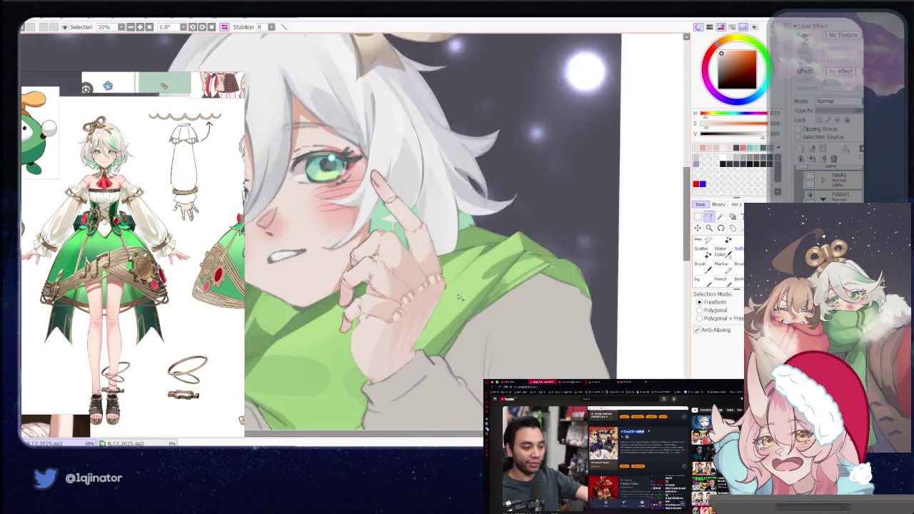
scroll(386, 293, up, 1)
scroll(386, 294, up, 1)
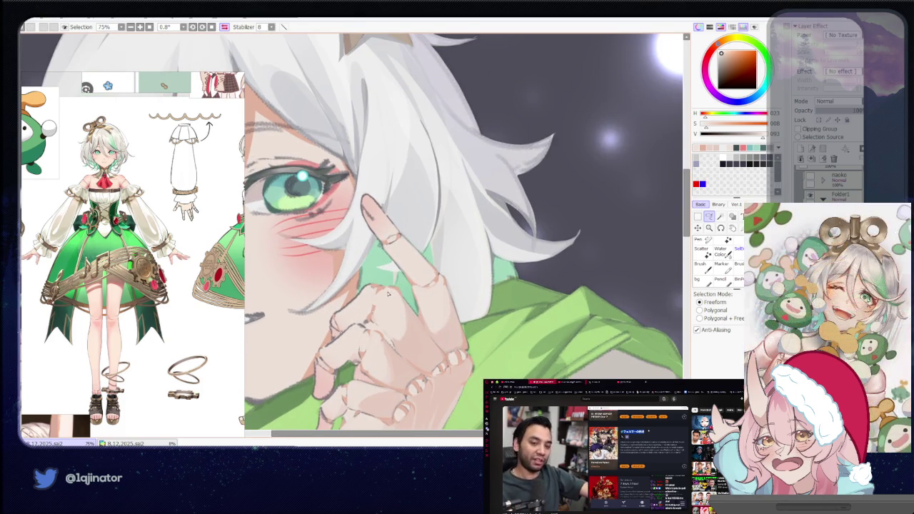
key(b)
alt+click(386, 294)
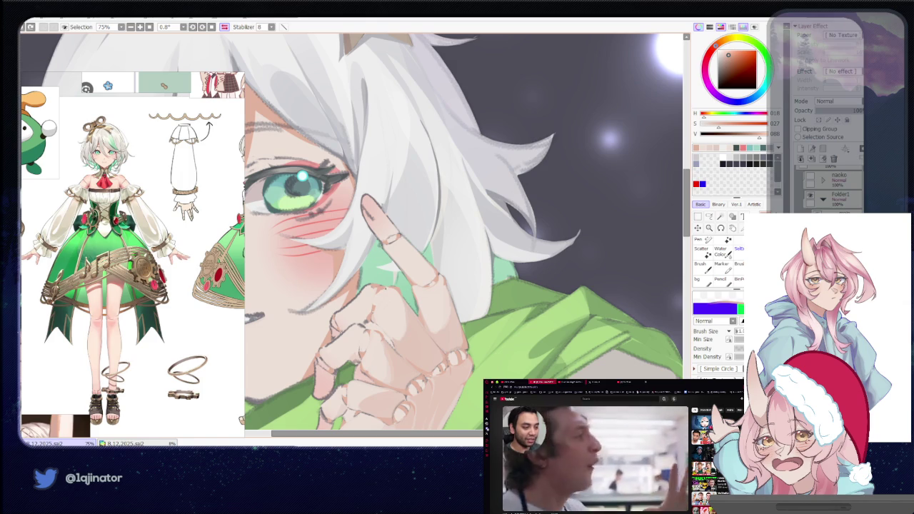
key(e)
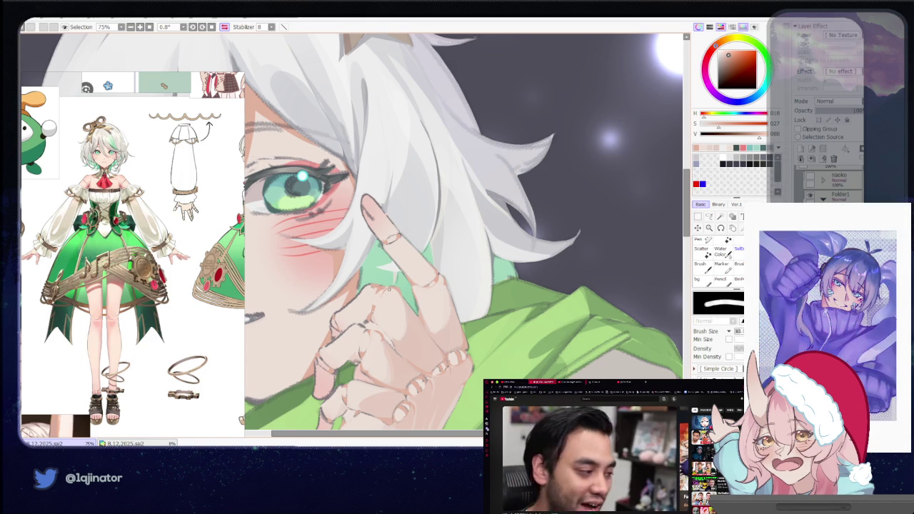
key(n)
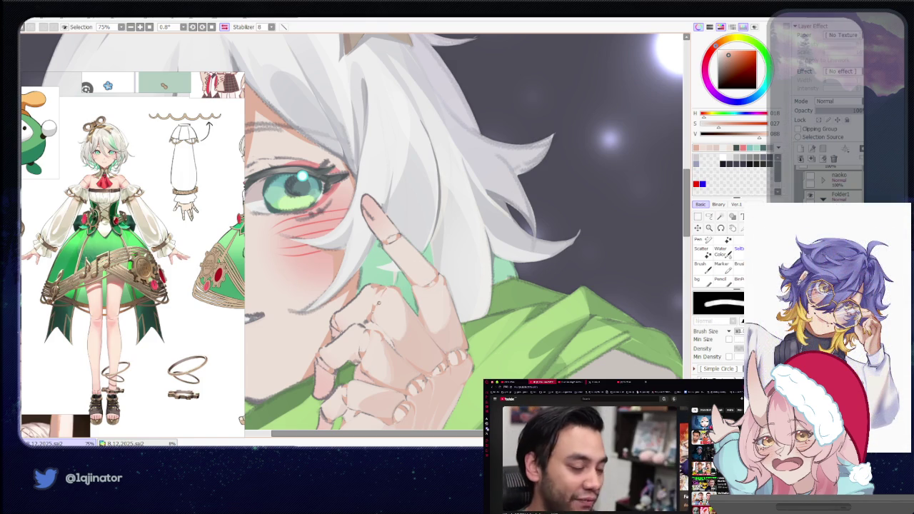
key(n)
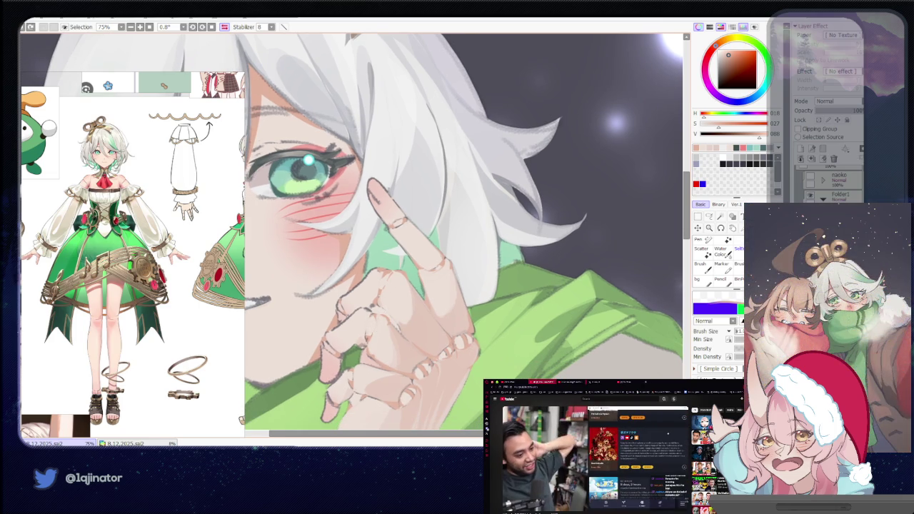
Pan around the hand and face, then start zooming out.
mouse_move(464, 236)
mouse_down()
mouse_move(479, 200)
mouse_move(453, 240)
mouse_up()
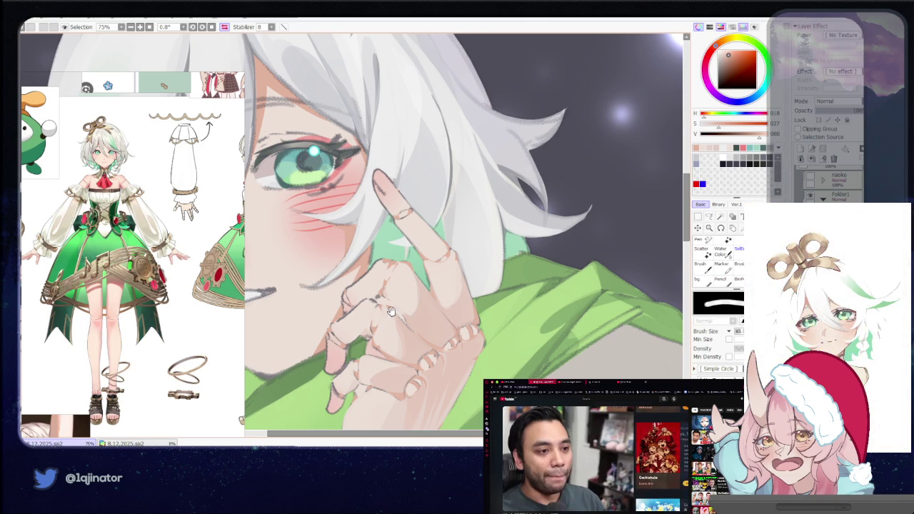
drag(391, 311, 380, 328)
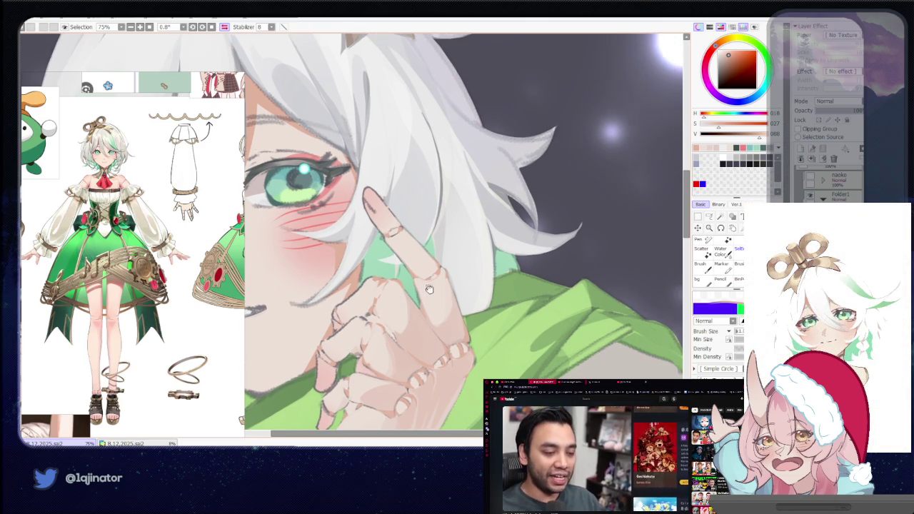
drag(429, 288, 411, 307)
scroll(411, 307, down, 2)
Zoom out to 25%, recentre the illustration and flip the view horizontally.
scroll(411, 307, down, 2)
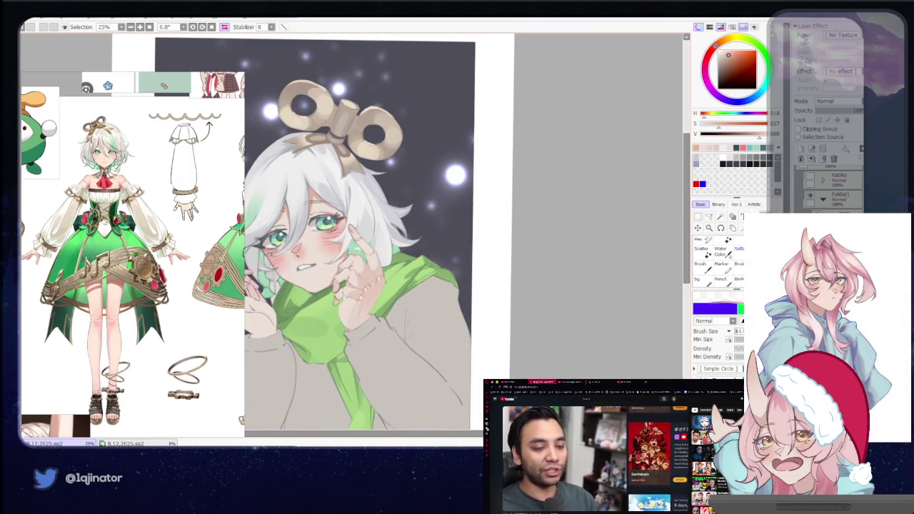
drag(486, 347, 547, 315)
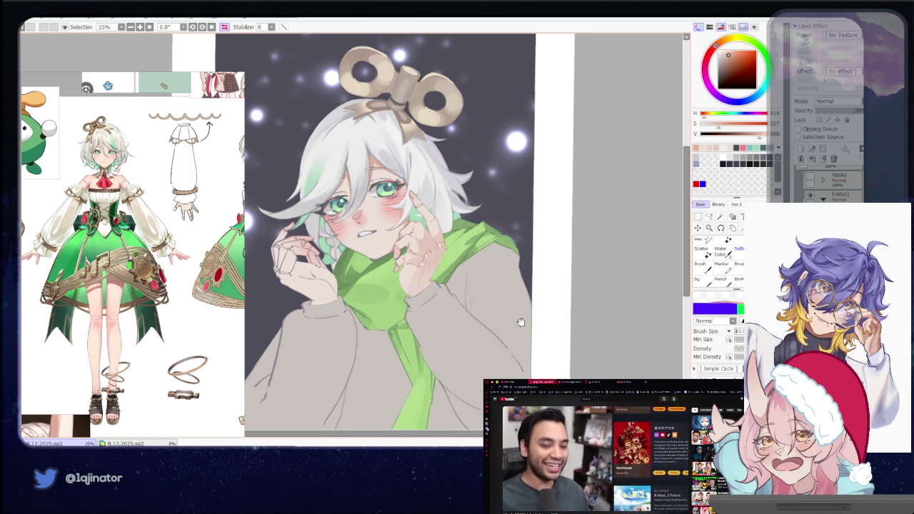
drag(520, 330, 499, 337)
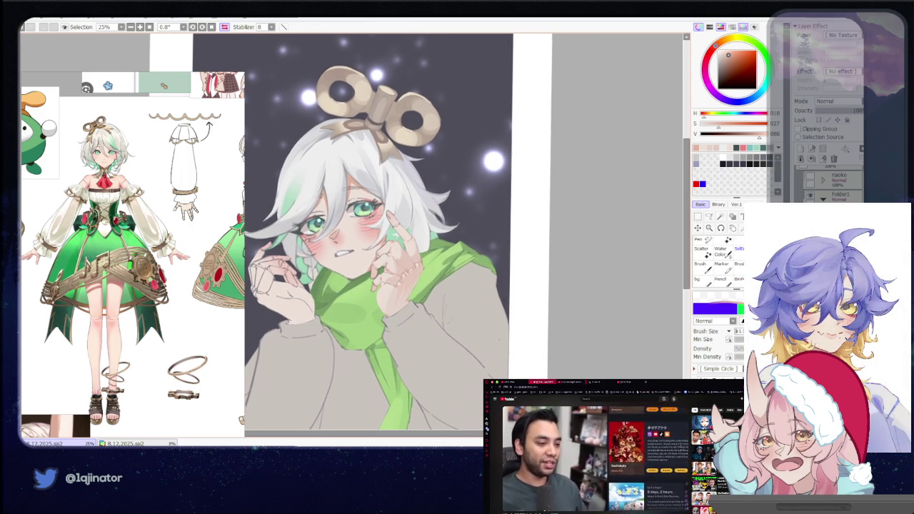
key(h)
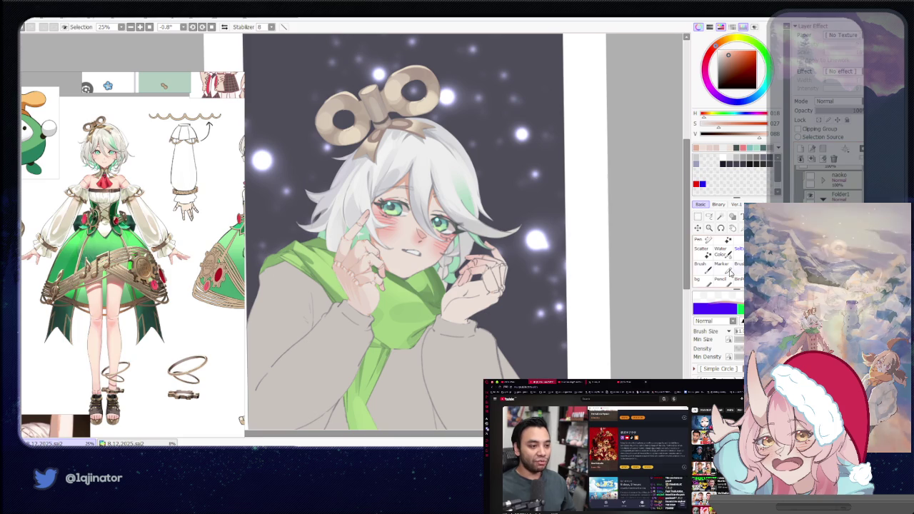
Zoom in on the mirrored hand, alternating brush and freeform Lasso.
scroll(441, 350, up, 4)
drag(441, 350, 427, 340)
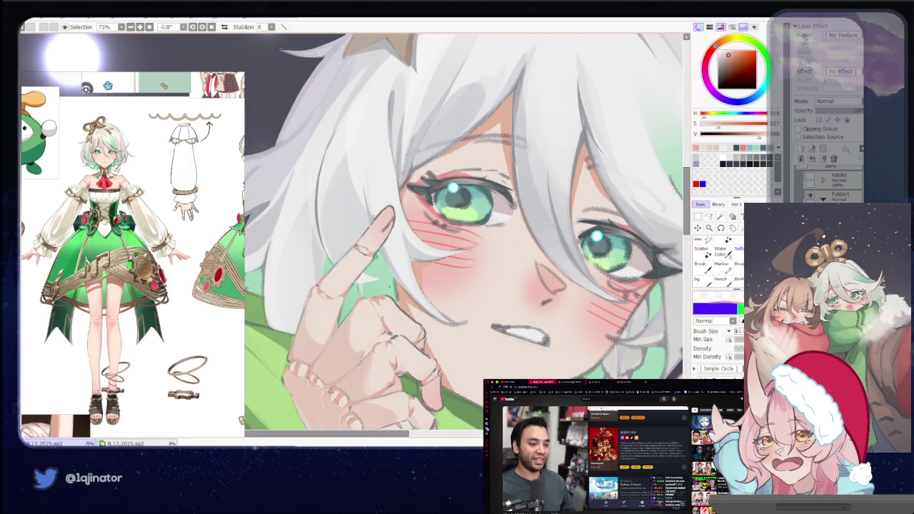
key(a)
scroll(467, 294, up, 1)
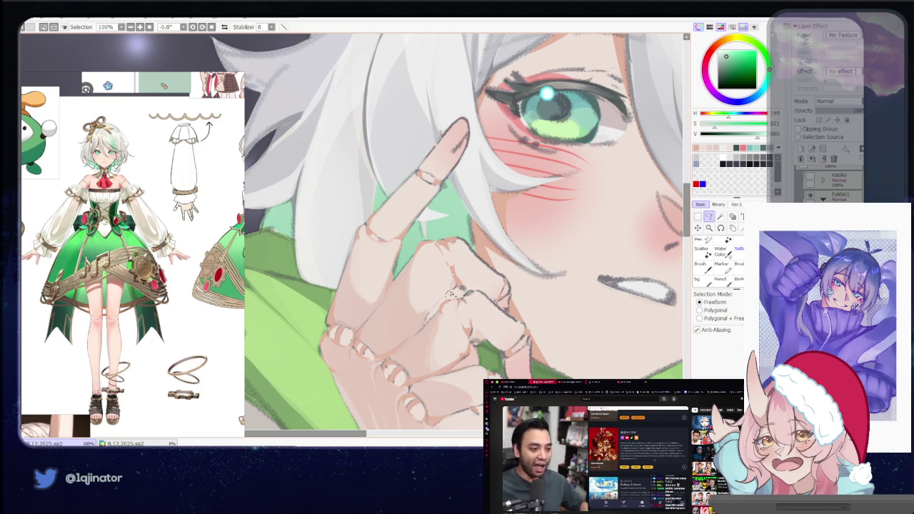
key(b)
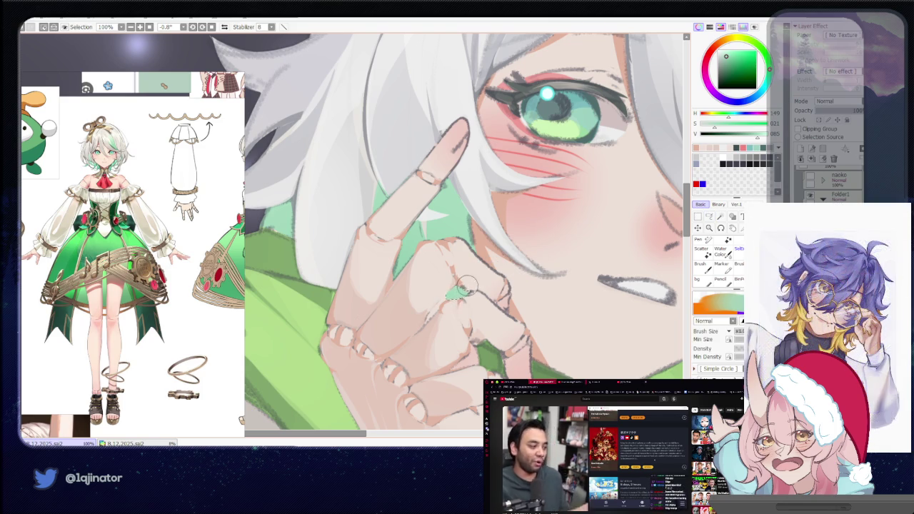
click(709, 217)
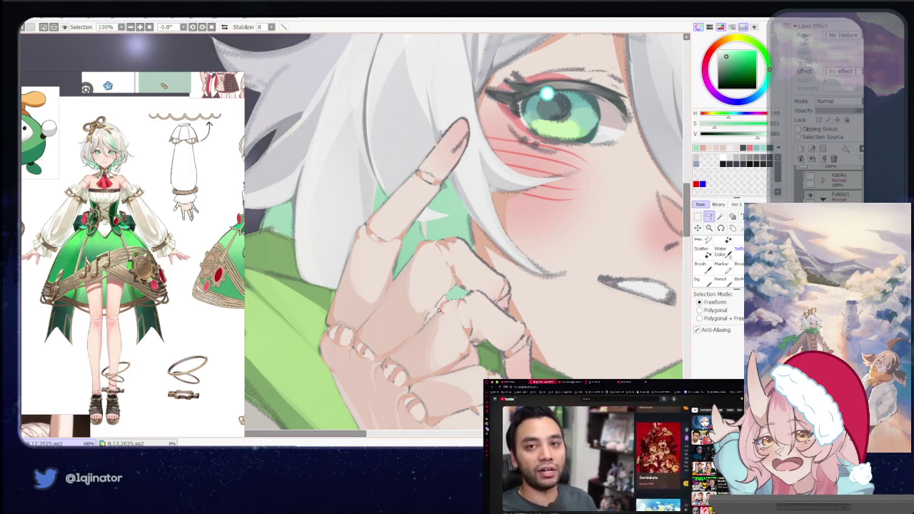
key(b)
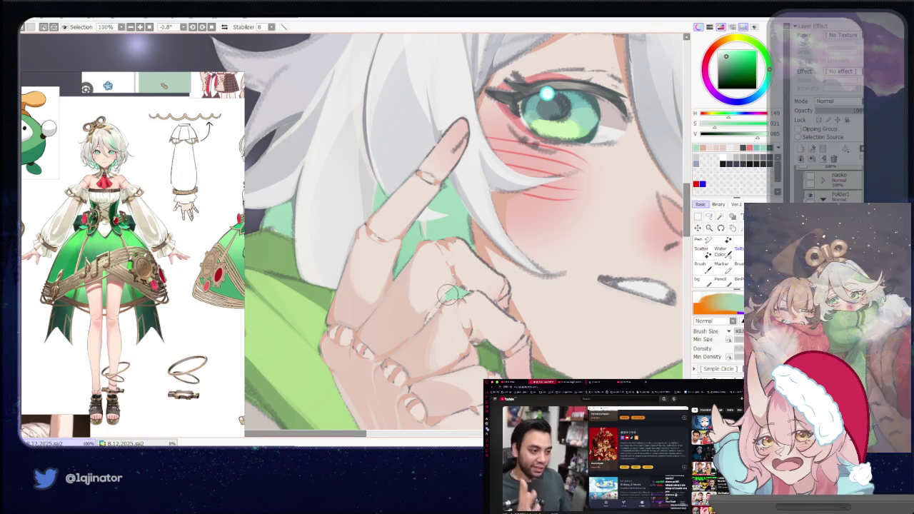
scroll(421, 334, down, 3)
click(709, 216)
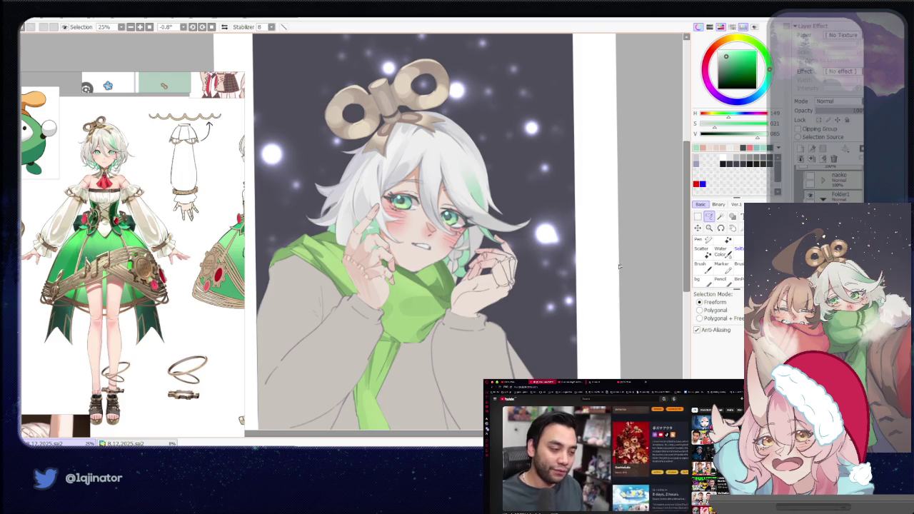
scroll(452, 301, up, 2)
key(b)
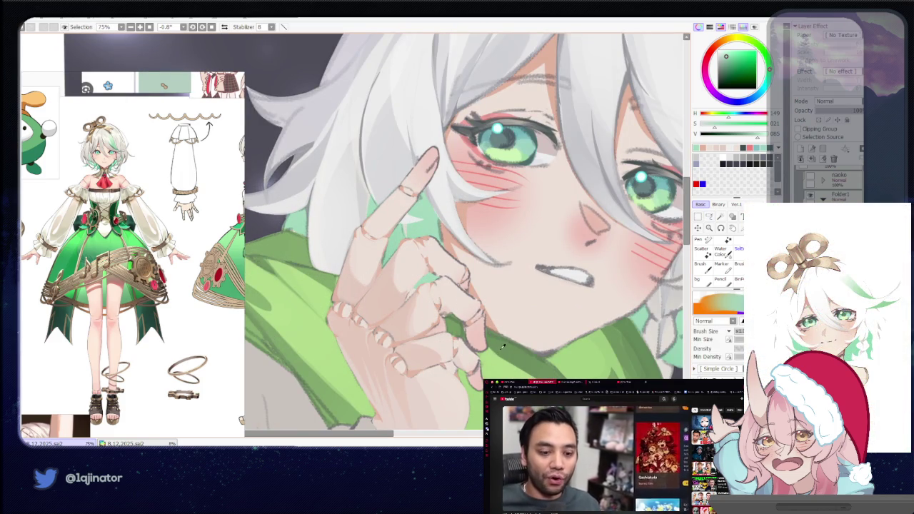
click(709, 216)
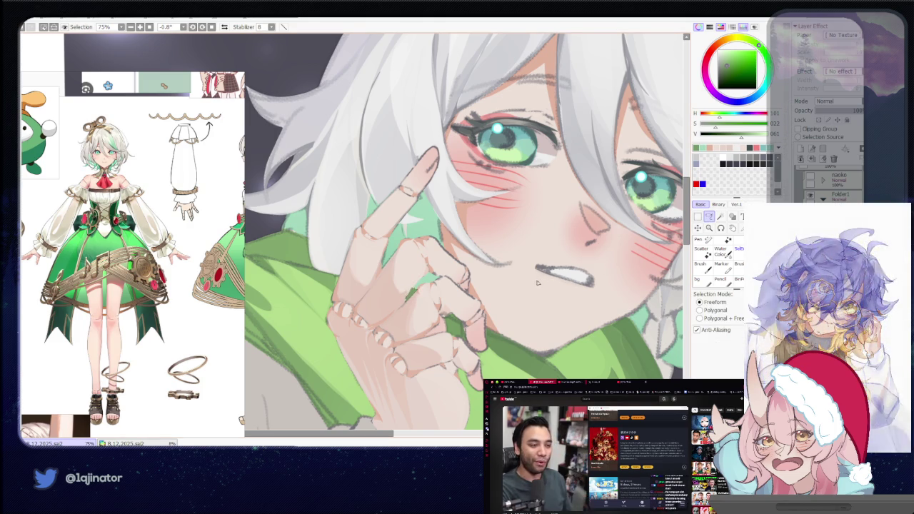
scroll(644, 291, down, 4)
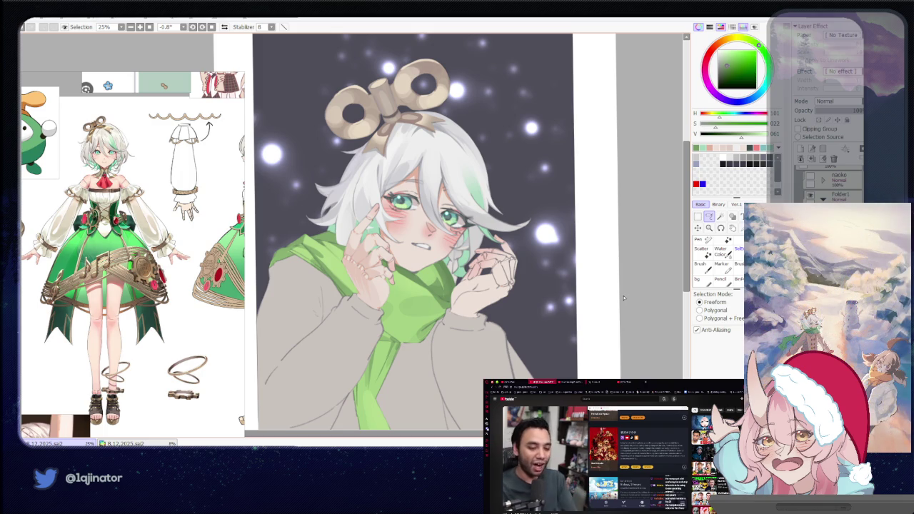
drag(588, 316, 582, 320)
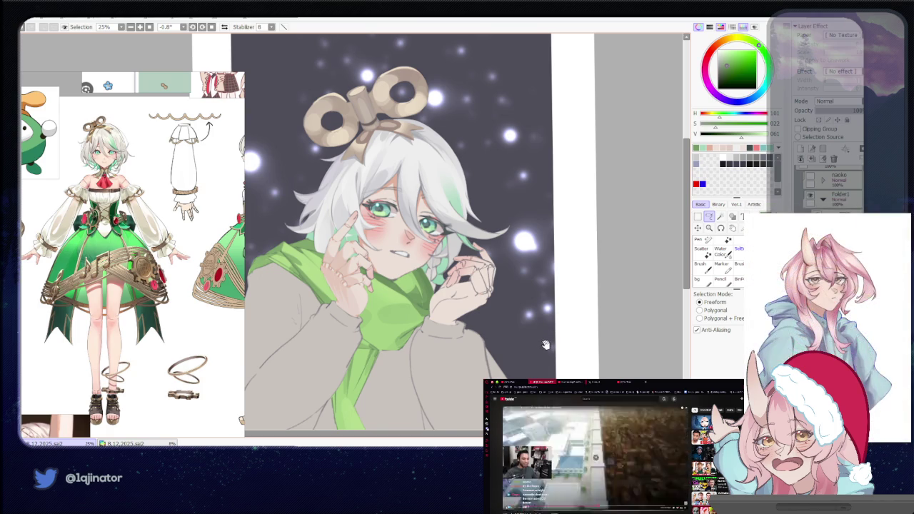
drag(554, 336, 561, 333)
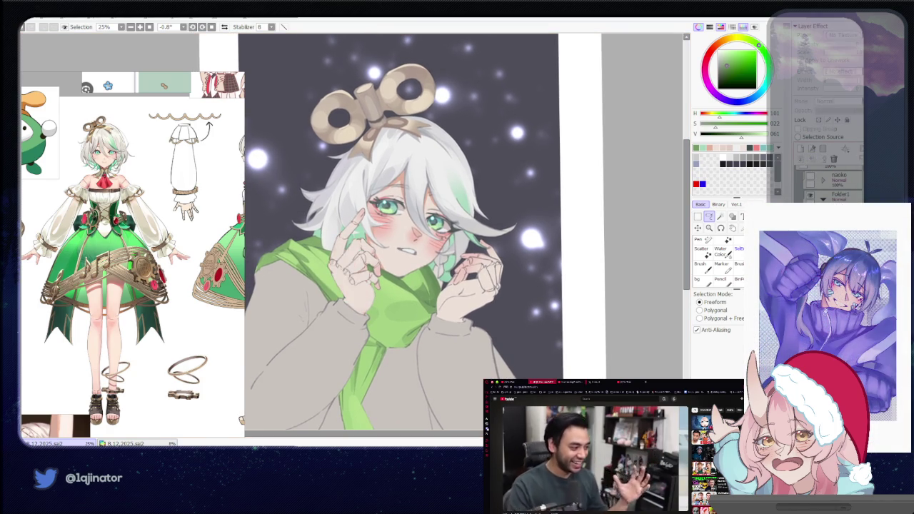
scroll(354, 239, up, 2)
scroll(396, 323, up, 2)
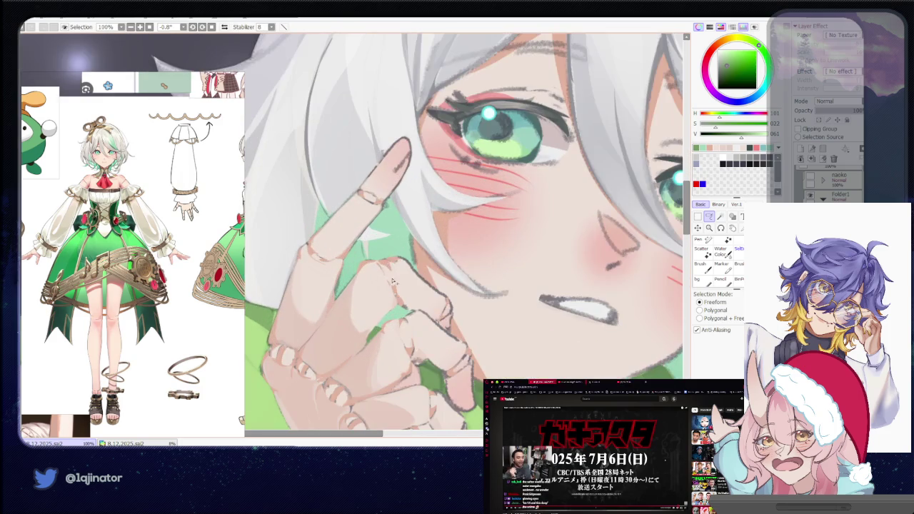
key(n)
key(l)
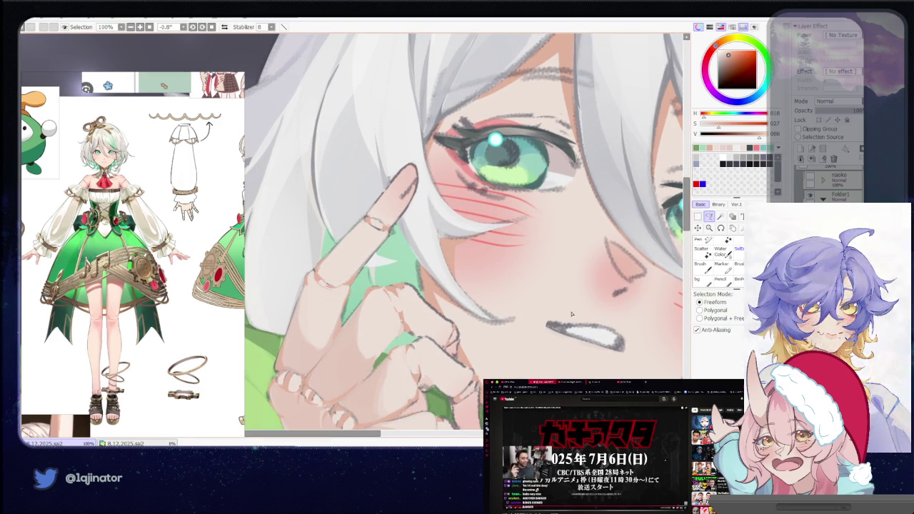
mouse_move(401, 425)
mouse_down()
mouse_move(379, 385)
mouse_move(444, 360)
mouse_move(455, 384)
mouse_up()
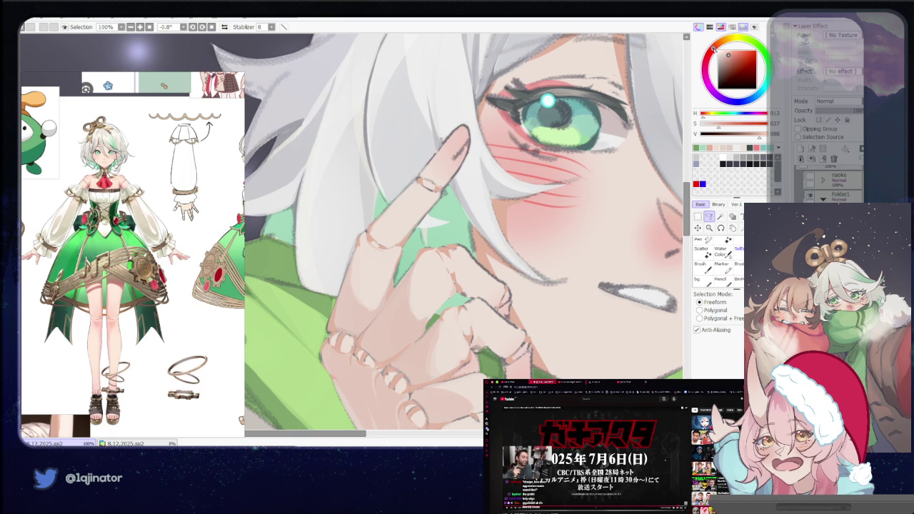
mouse_move(685, 391)
mouse_down()
mouse_move(478, 330)
mouse_move(476, 321)
mouse_up()
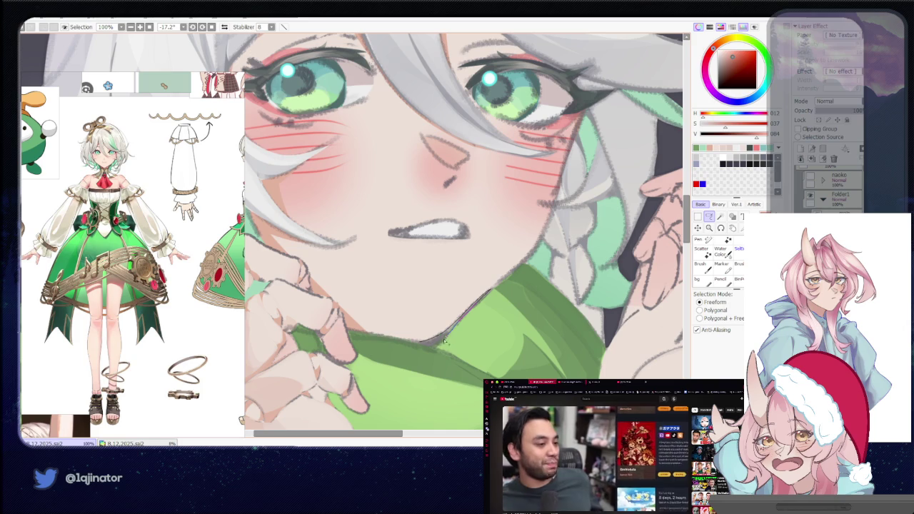
scroll(467, 294, up, 3)
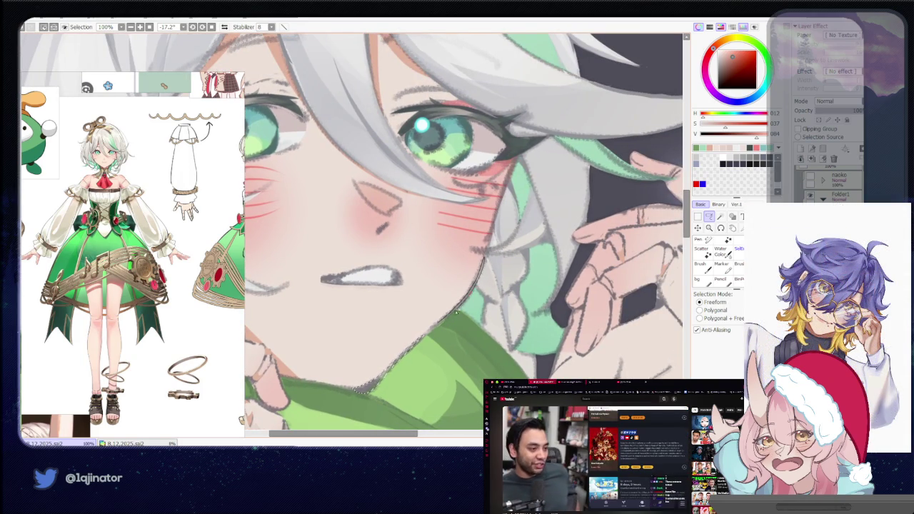
scroll(456, 303, up, 2)
scroll(443, 330, up, 2)
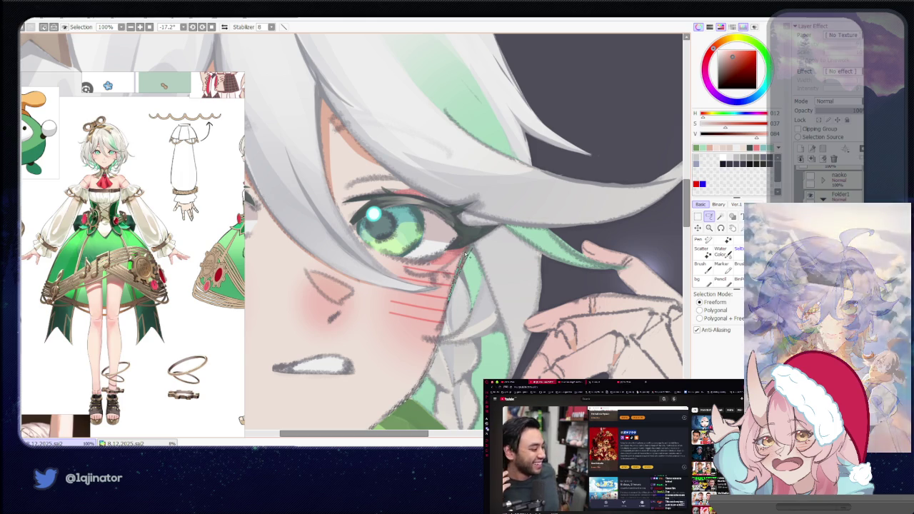
scroll(457, 297, down, 2)
scroll(466, 300, down, 2)
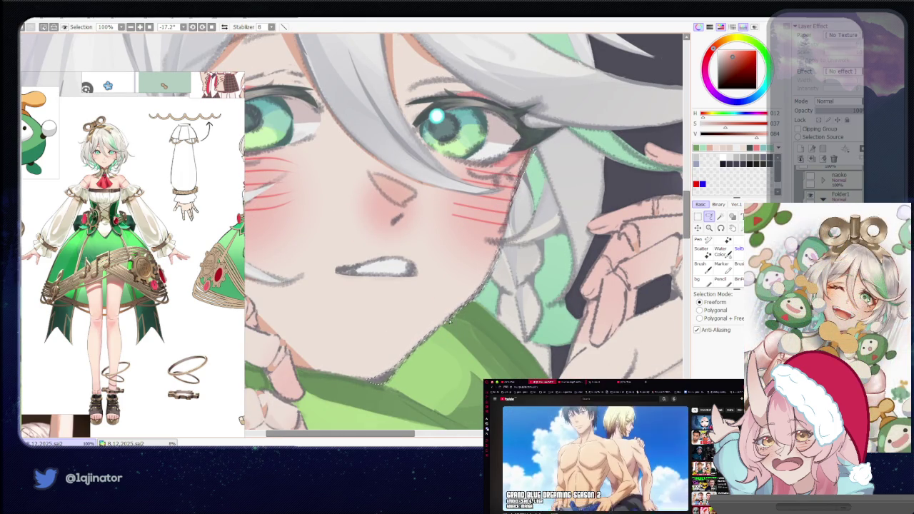
scroll(476, 298, down, 2)
scroll(475, 298, left, 2)
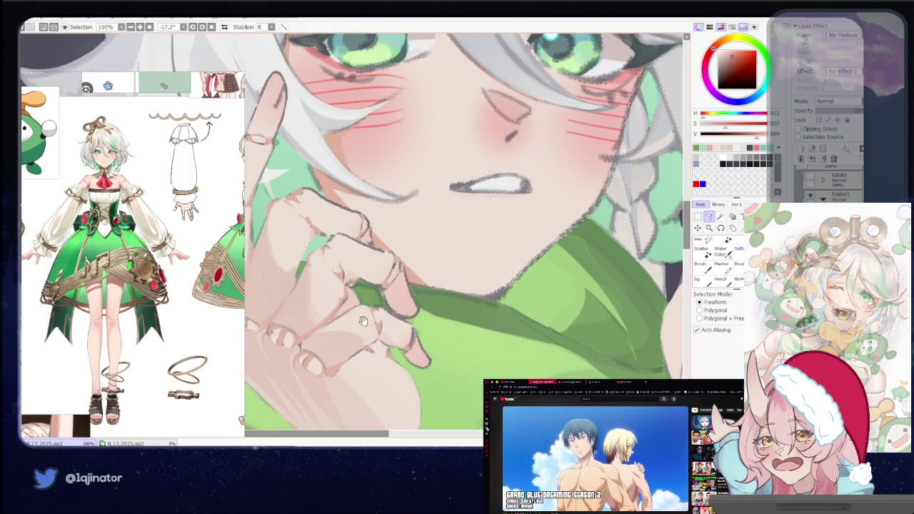
drag(311, 279, 386, 323)
scroll(387, 324, up, 2)
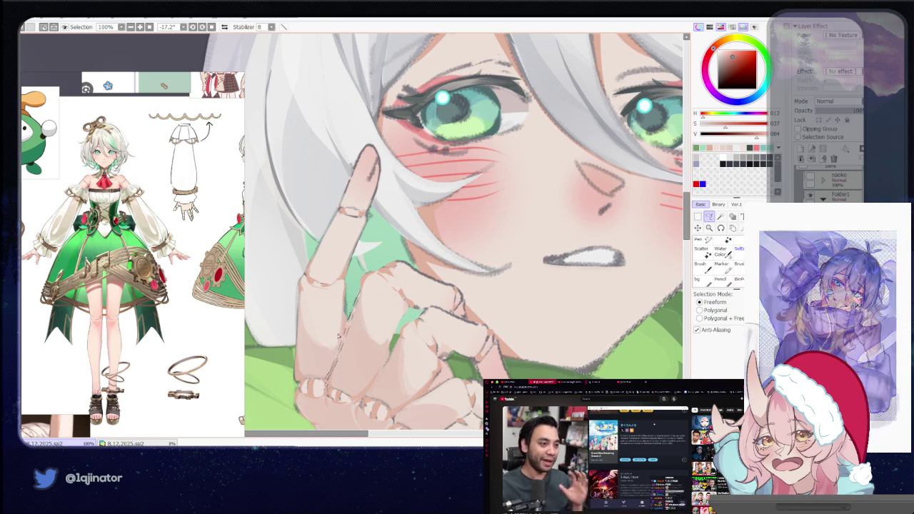
key(w)
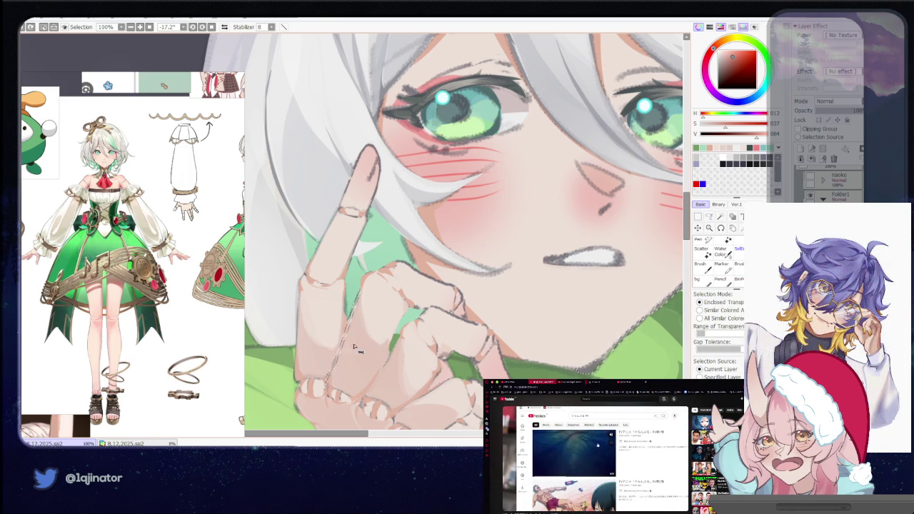
scroll(641, 293, down, 1)
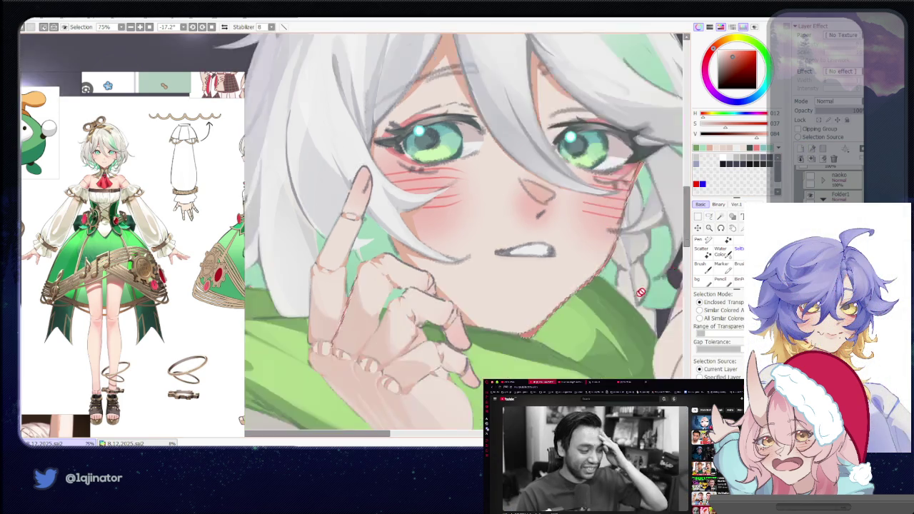
scroll(640, 292, down, 3)
key(l)
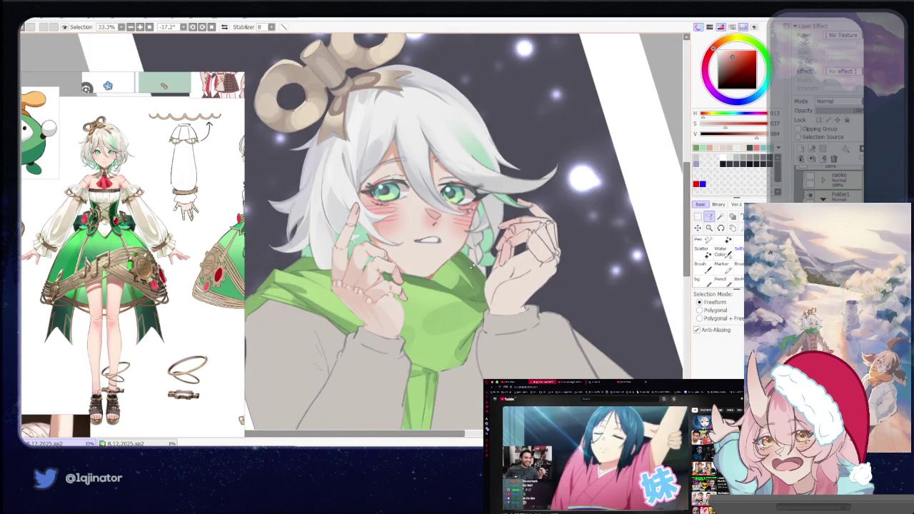
drag(377, 333, 397, 315)
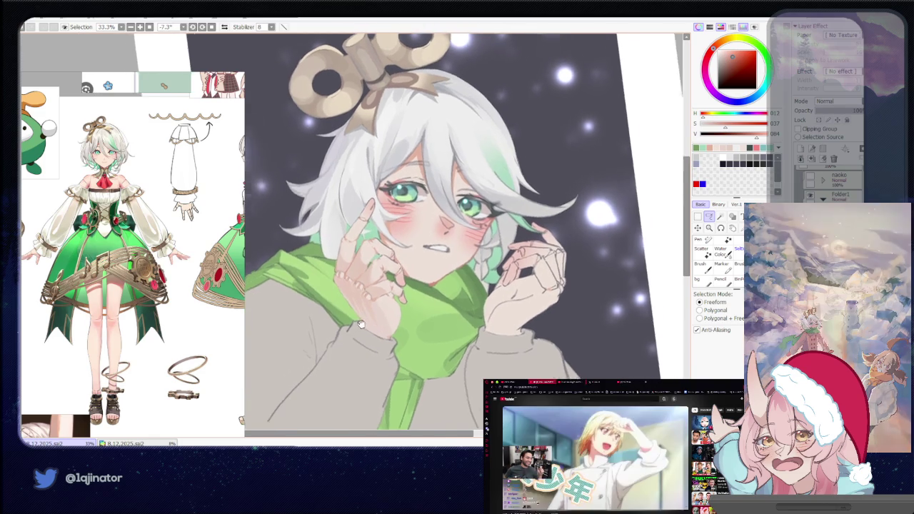
scroll(396, 315, up, 2)
scroll(389, 314, up, 1)
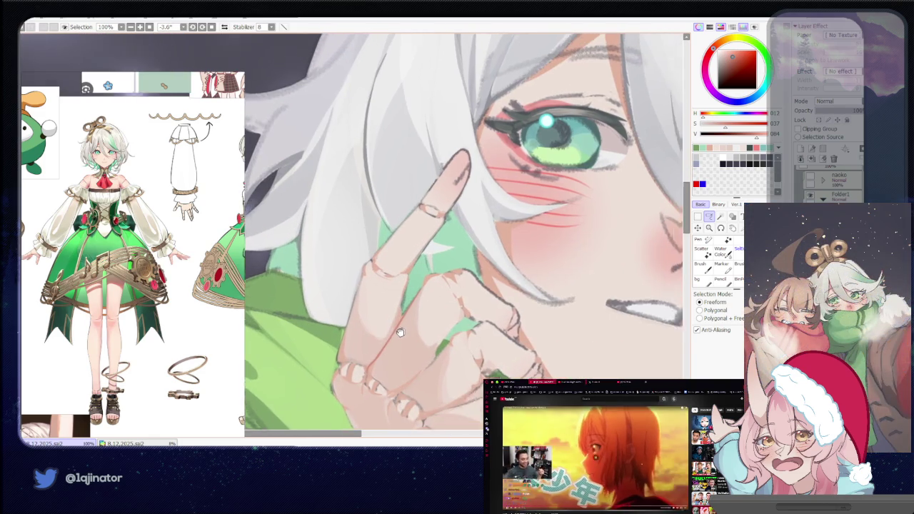
scroll(385, 314, up, 1)
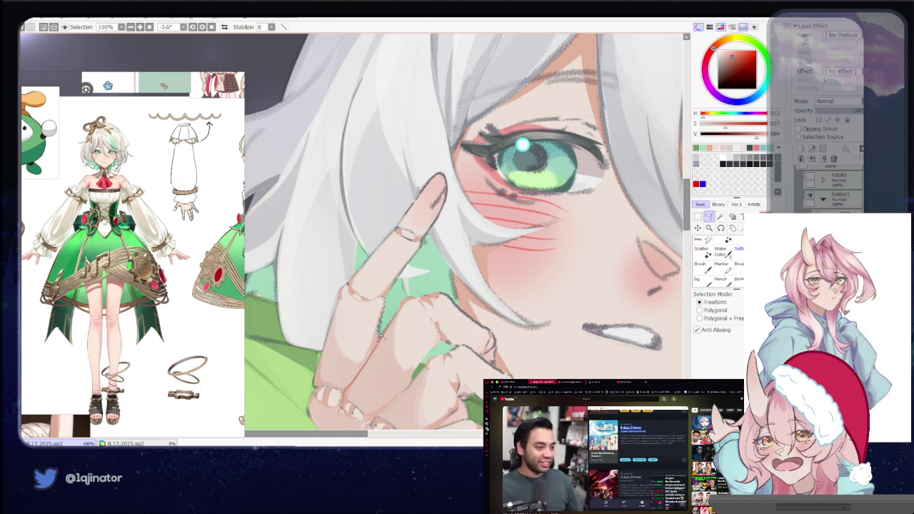
drag(378, 348, 392, 342)
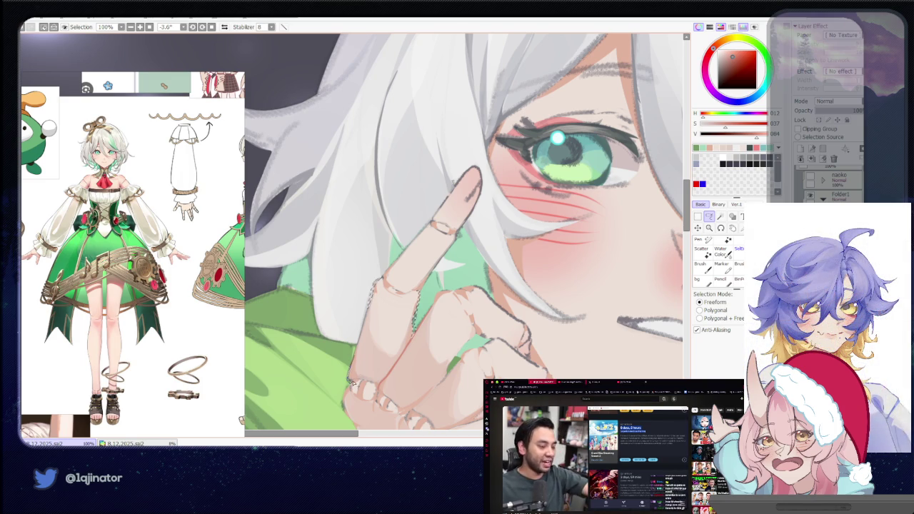
drag(348, 391, 363, 348)
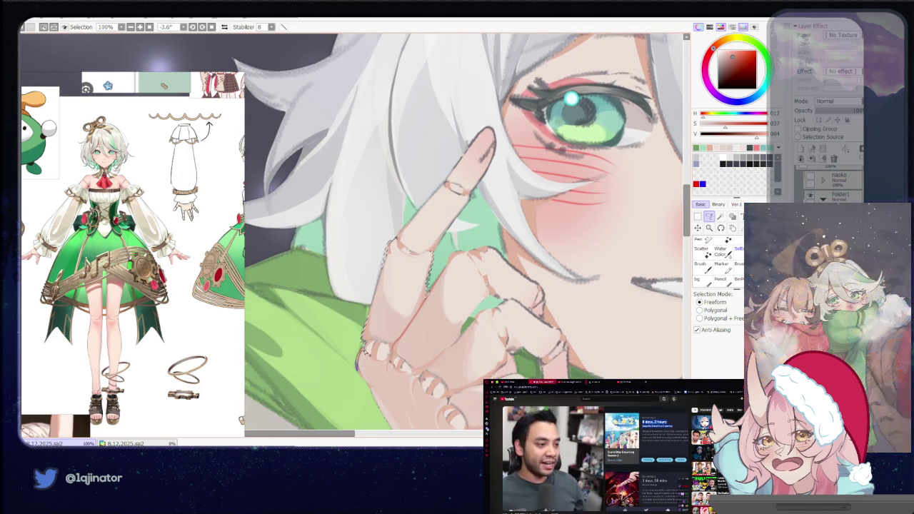
scroll(428, 278, down, 4)
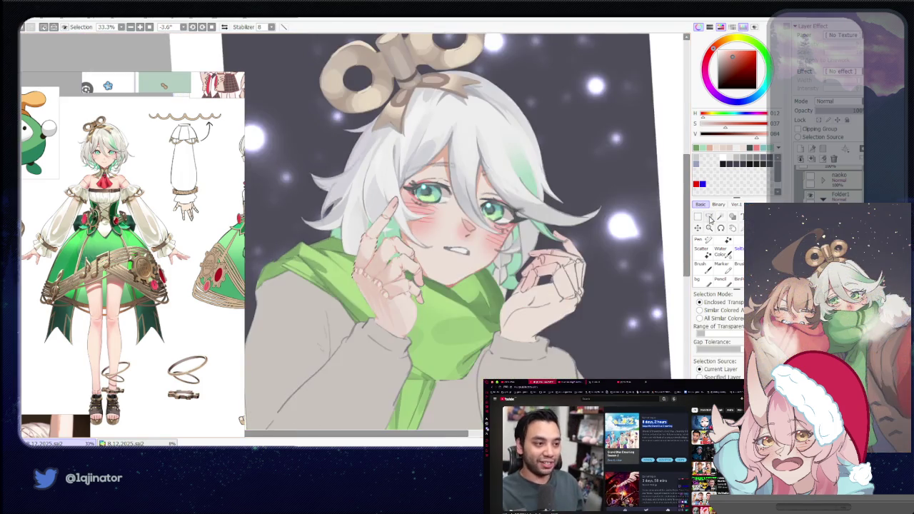
key(l)
scroll(560, 288, up, 2)
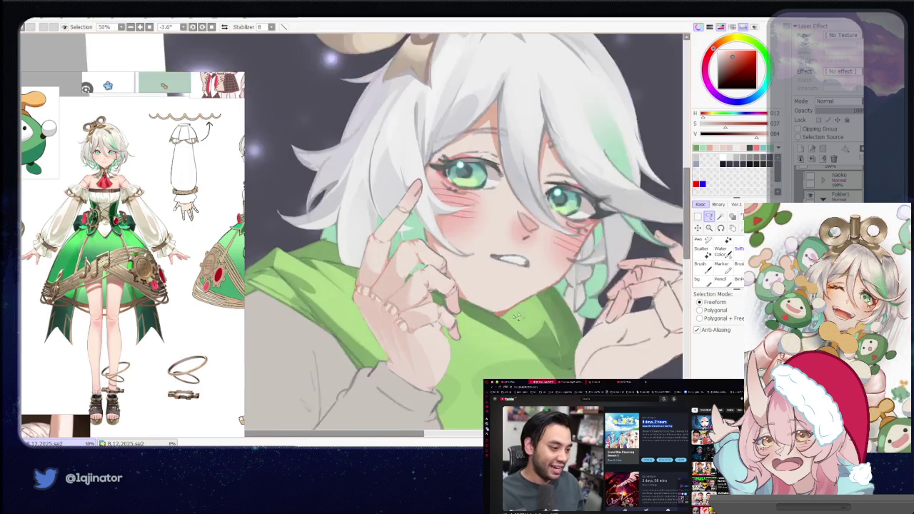
scroll(500, 307, up, 1)
scroll(443, 323, up, 1)
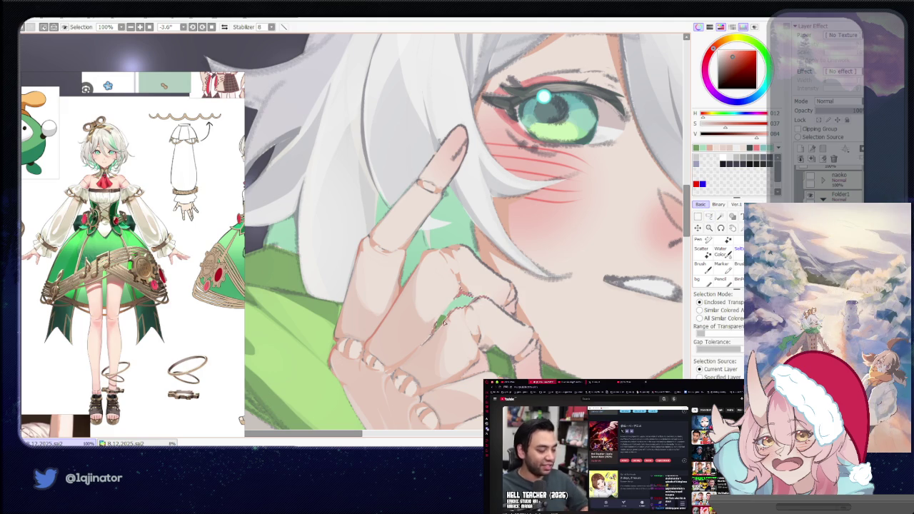
scroll(443, 323, down, 3)
scroll(443, 323, down, 2)
key(l)
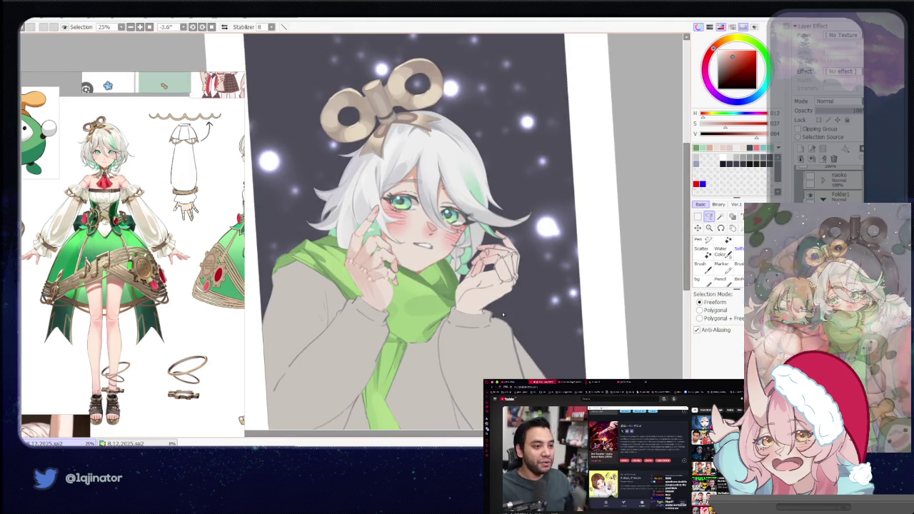
scroll(524, 293, up, 3)
scroll(461, 310, up, 2)
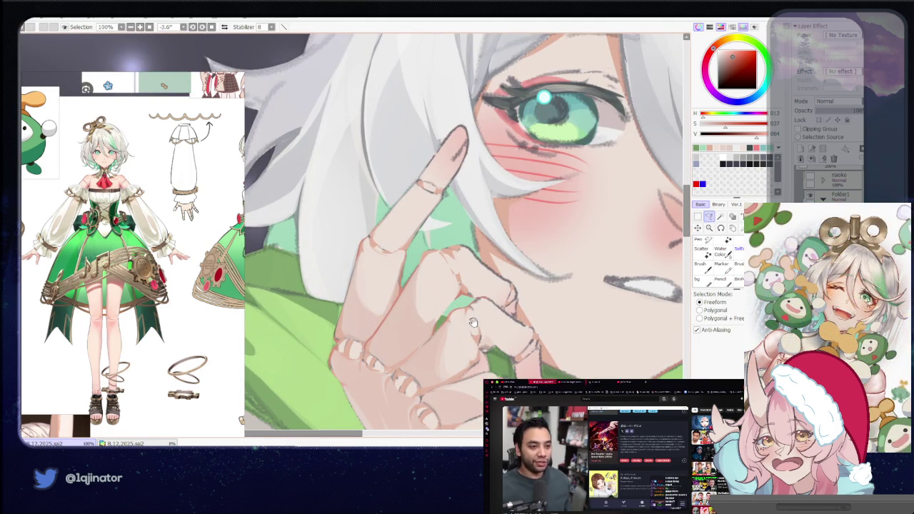
scroll(473, 323, up, 1)
scroll(493, 320, up, 1)
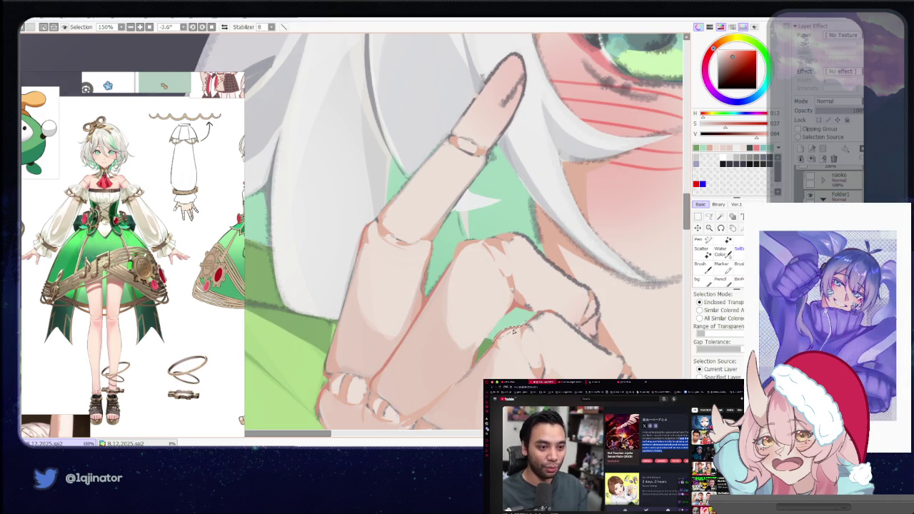
scroll(528, 325, down, 2)
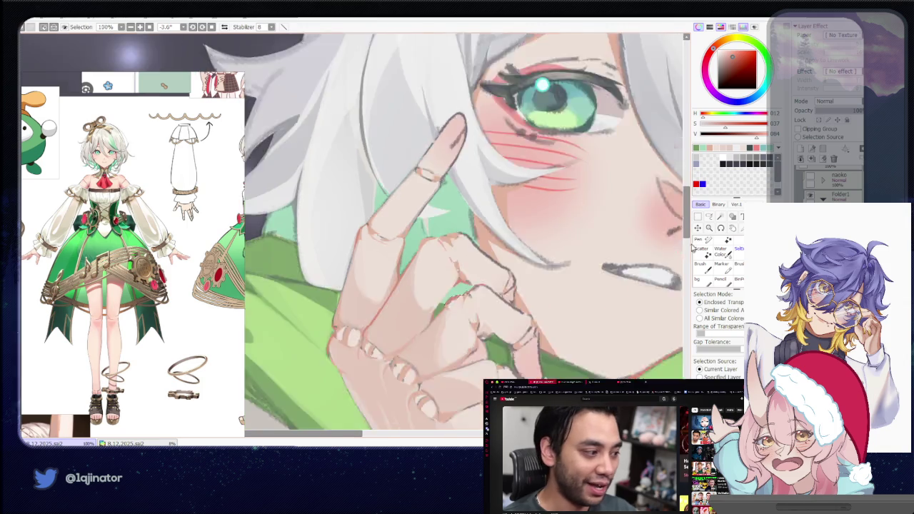
scroll(528, 324, down, 2)
click(709, 217)
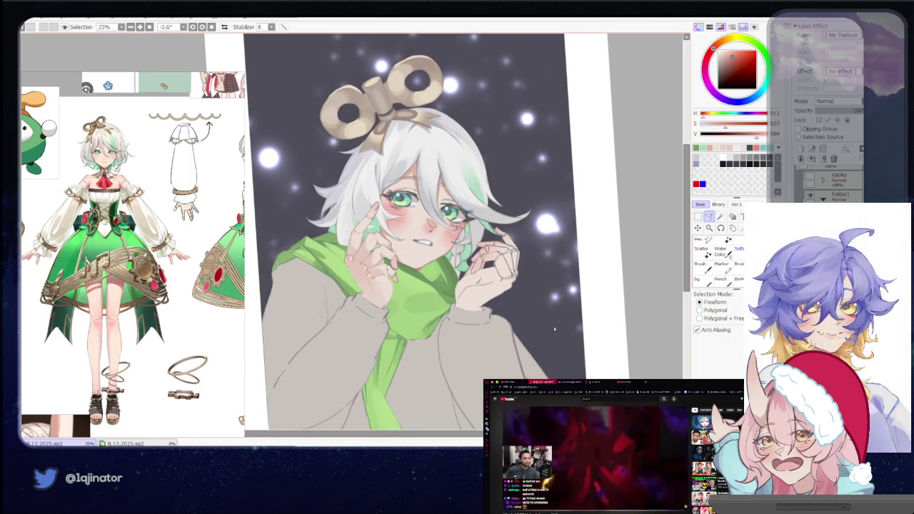
scroll(549, 330, up, 2)
scroll(418, 324, up, 1)
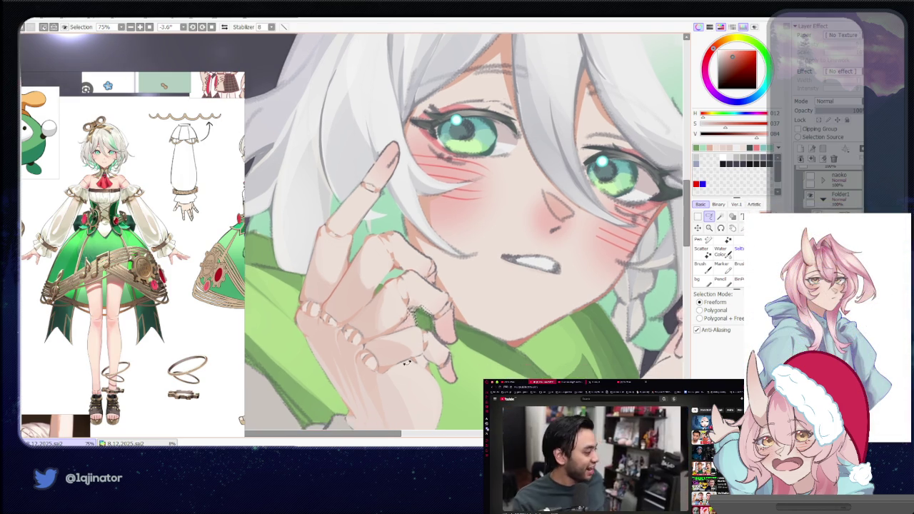
drag(423, 330, 461, 311)
scroll(461, 311, up, 1)
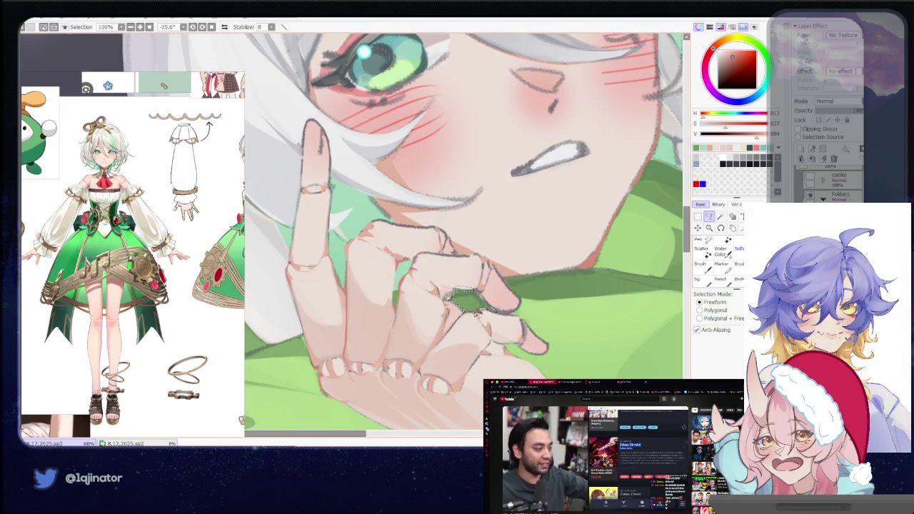
scroll(474, 314, down, 1)
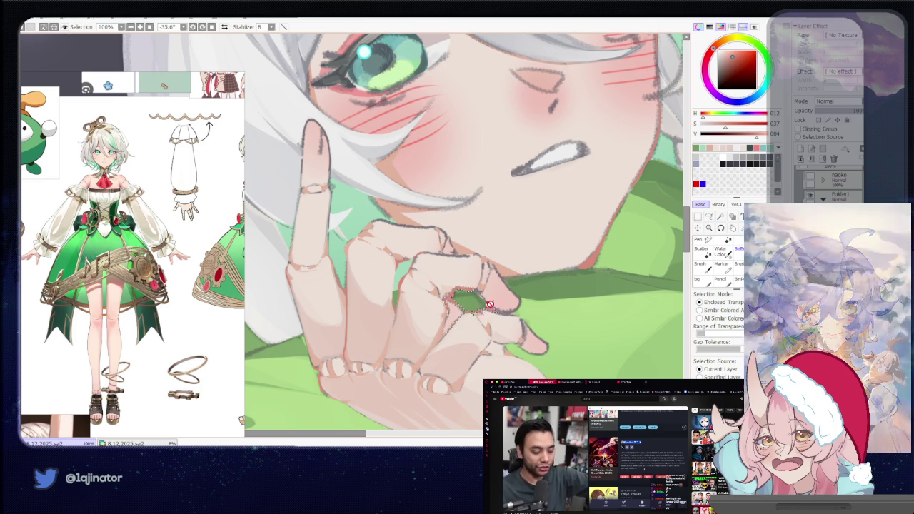
scroll(475, 315, down, 2)
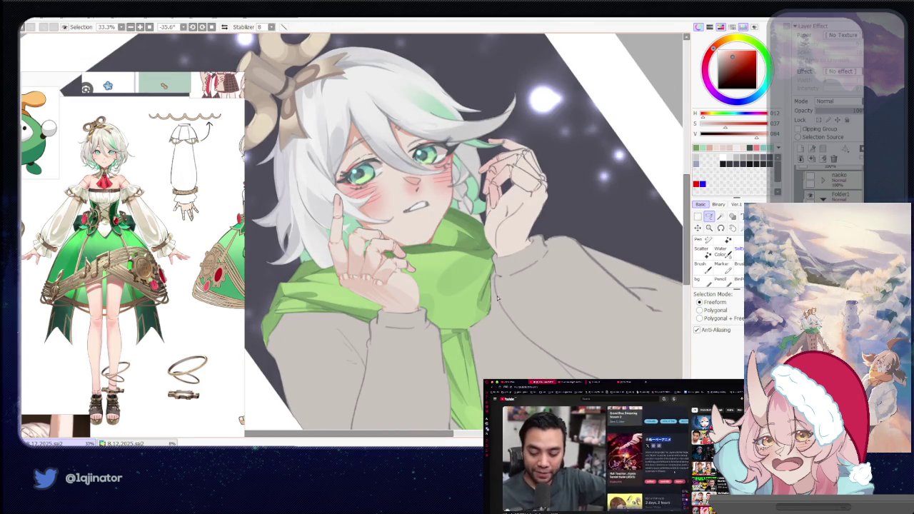
scroll(502, 301, up, 1)
scroll(503, 302, up, 1)
drag(503, 301, 365, 279)
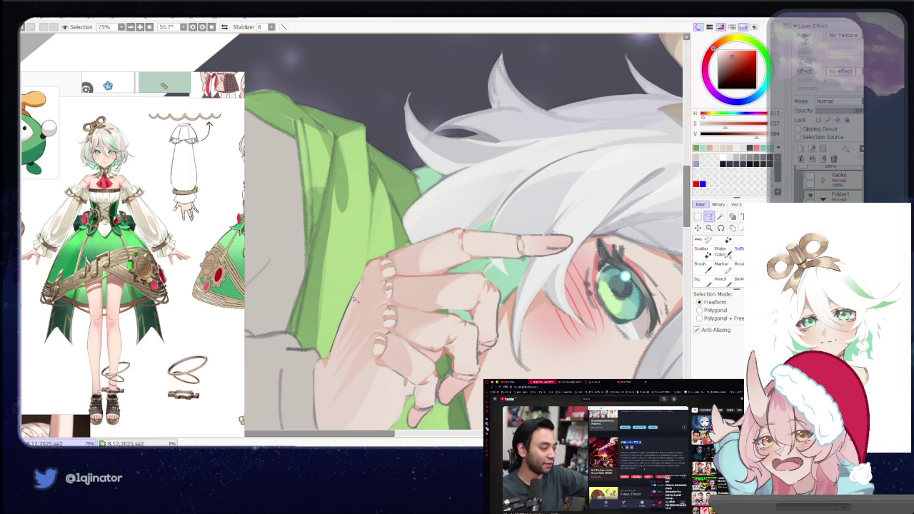
mouse_move(353, 299)
mouse_down()
mouse_move(385, 330)
mouse_move(391, 323)
mouse_move(377, 316)
mouse_up()
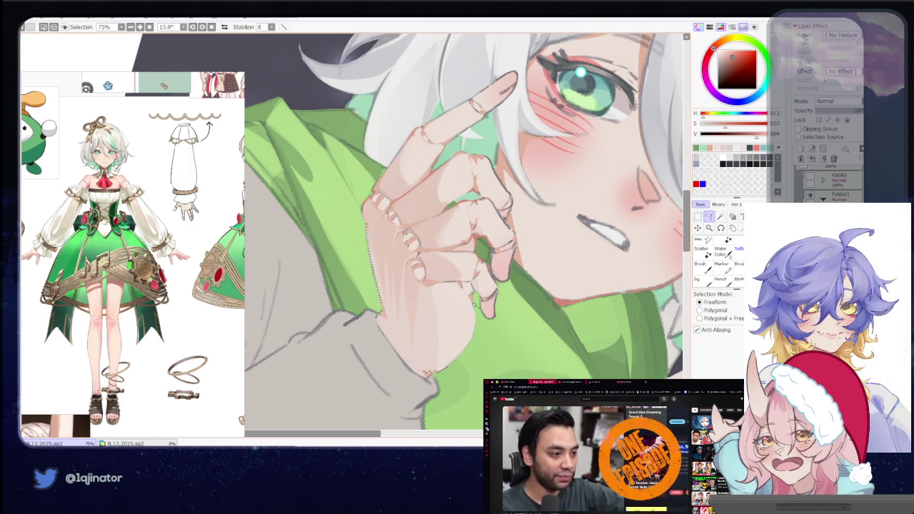
drag(498, 300, 414, 308)
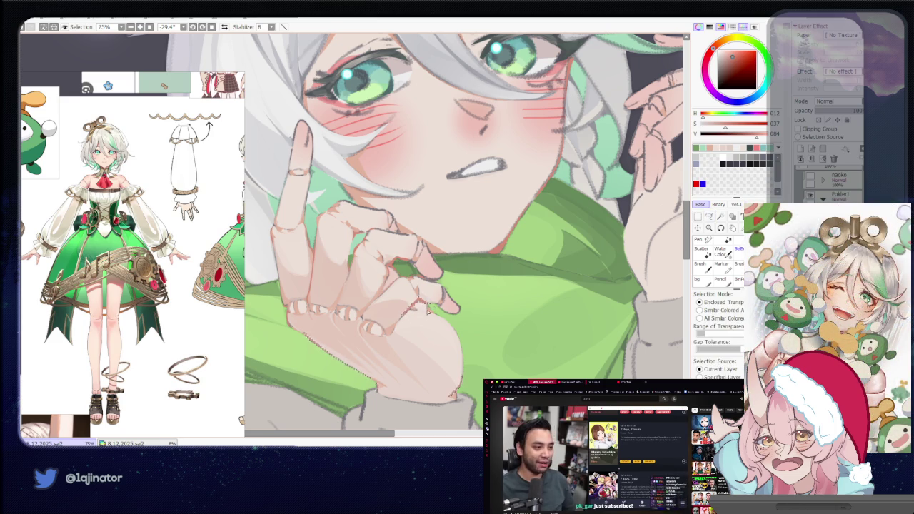
drag(381, 369, 531, 313)
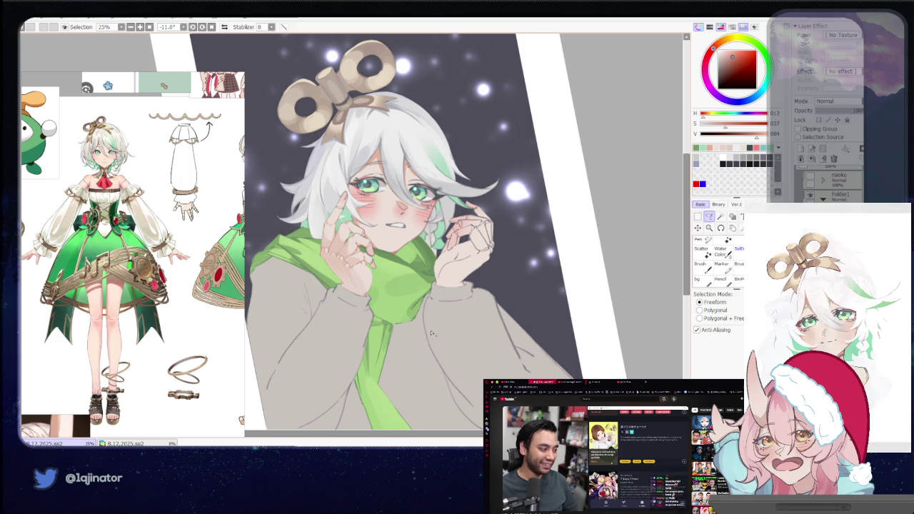
drag(436, 322, 388, 366)
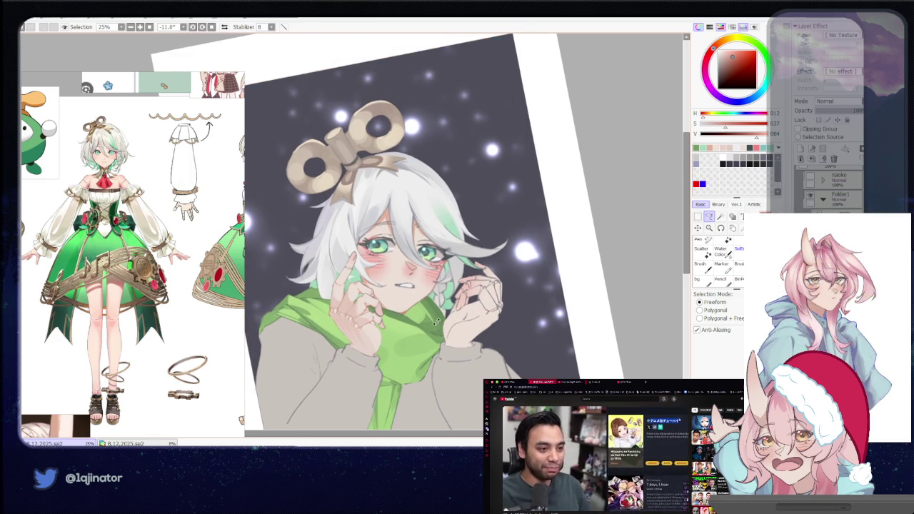
drag(437, 320, 446, 339)
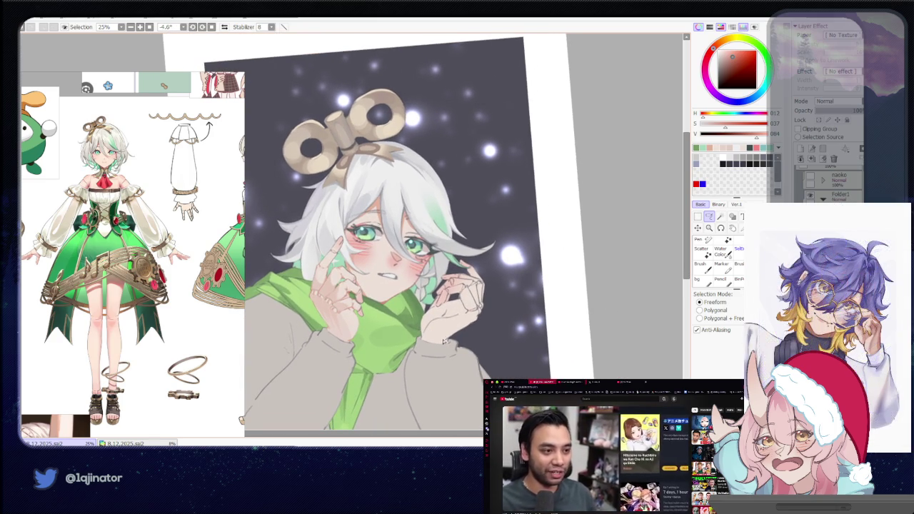
key(ctrl+plus)
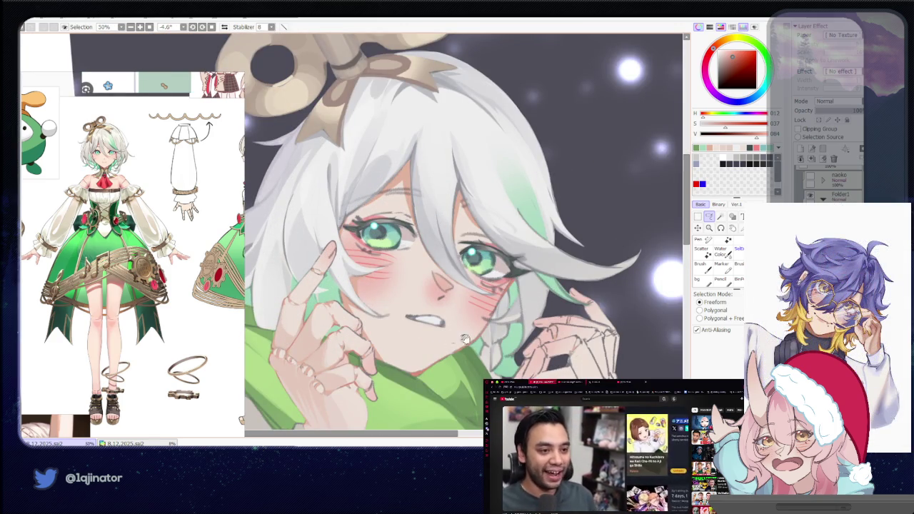
drag(564, 373, 481, 314)
key(ctrl+plus)
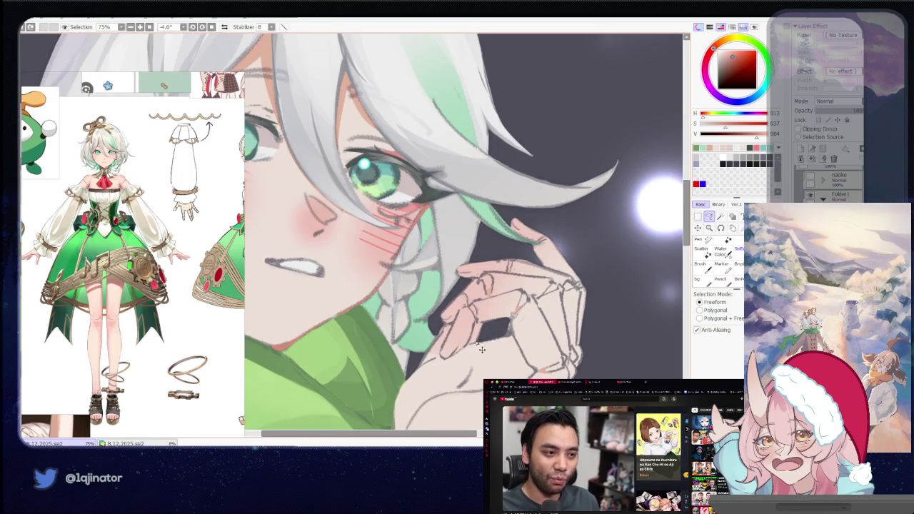
key(w)
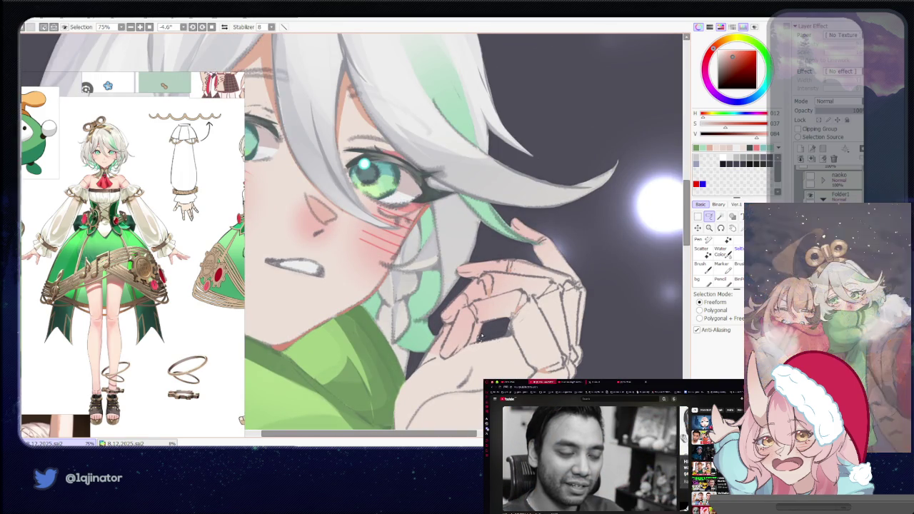
key(ctrl+minus)
key(ctrl+minus)
key(l)
mouse_move(454, 264)
mouse_down()
mouse_move(522, 307)
mouse_move(471, 326)
mouse_up()
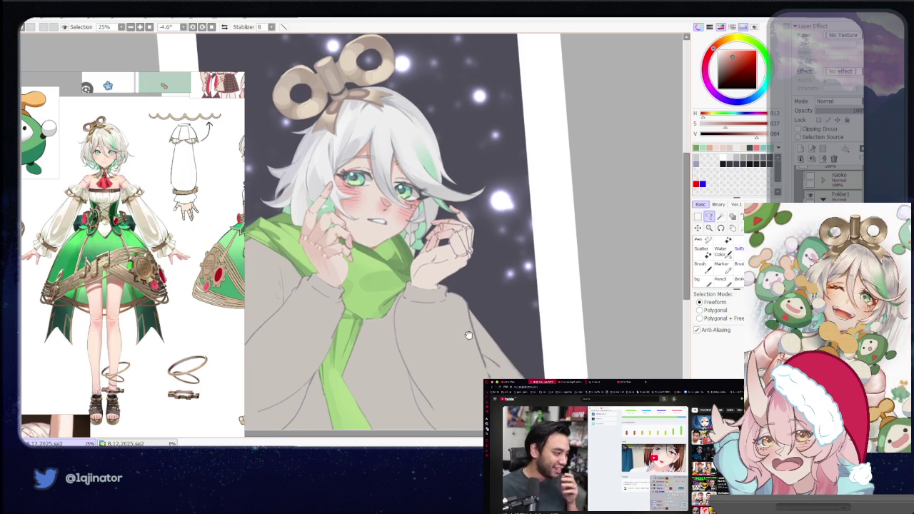
key(ctrl+plus)
key(ctrl+plus)
drag(566, 349, 395, 331)
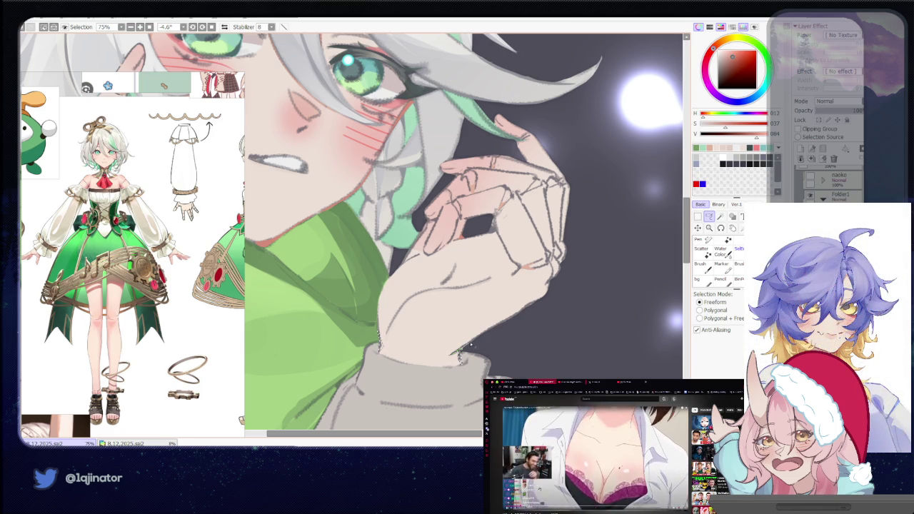
drag(495, 326, 470, 341)
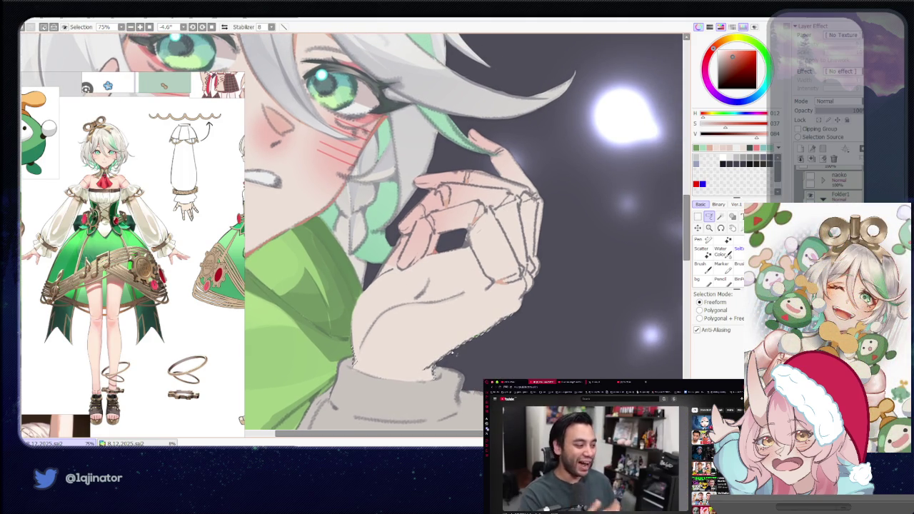
scroll(584, 302, down, 2)
scroll(585, 301, down, 2)
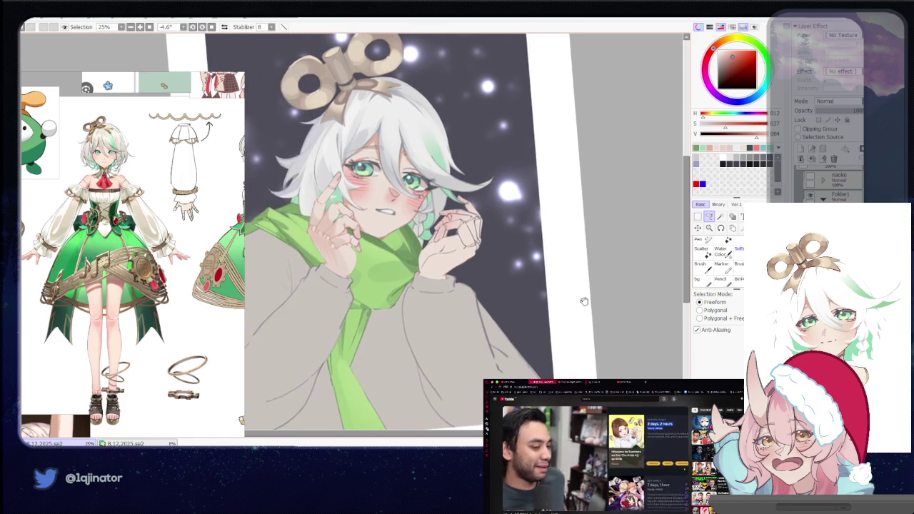
Zoom in on the raised hand and lasso around the first fingertip nail.
mouse_move(584, 301)
mouse_down()
mouse_move(567, 302)
mouse_move(571, 341)
mouse_move(544, 342)
mouse_up()
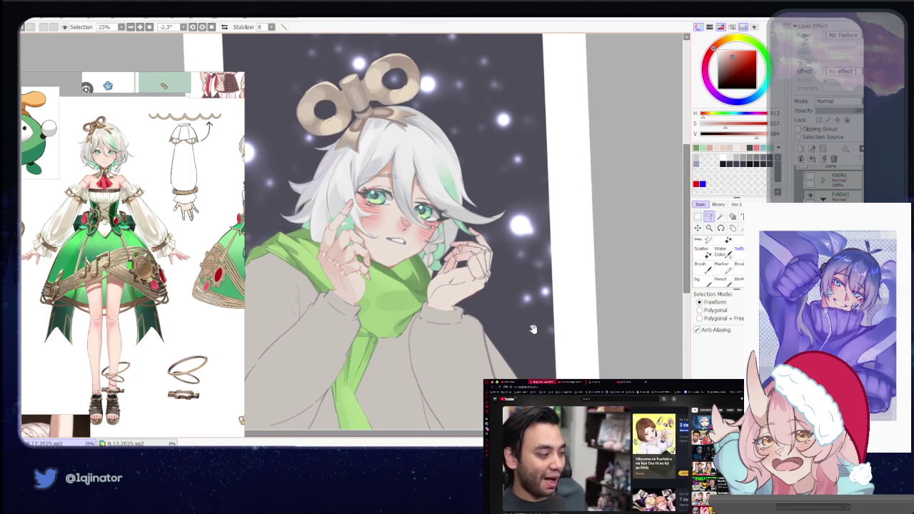
drag(533, 329, 521, 340)
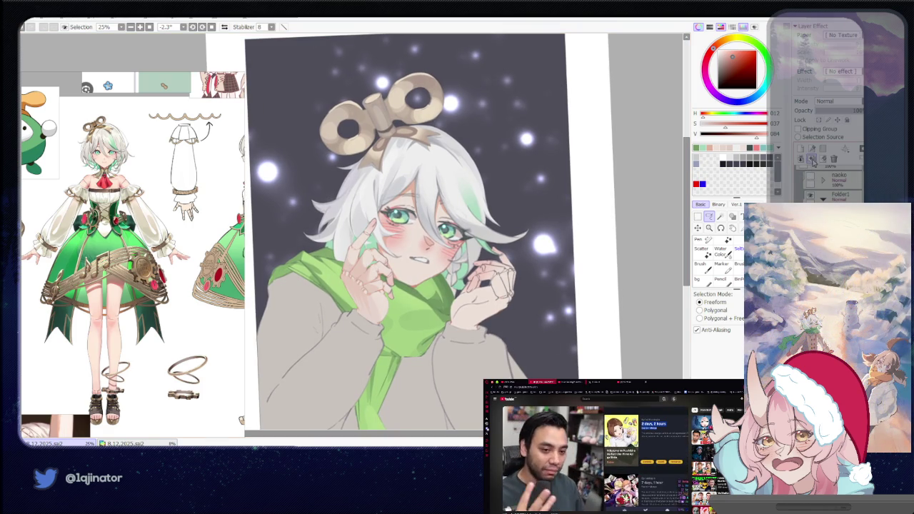
scroll(482, 313, up, 2)
scroll(457, 318, up, 2)
scroll(428, 325, up, 1)
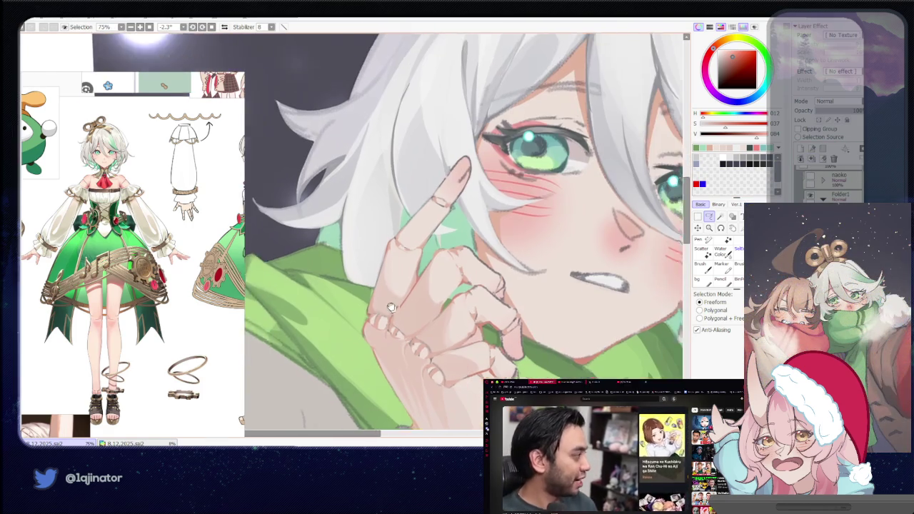
scroll(396, 333, up, 1)
scroll(357, 331, up, 1)
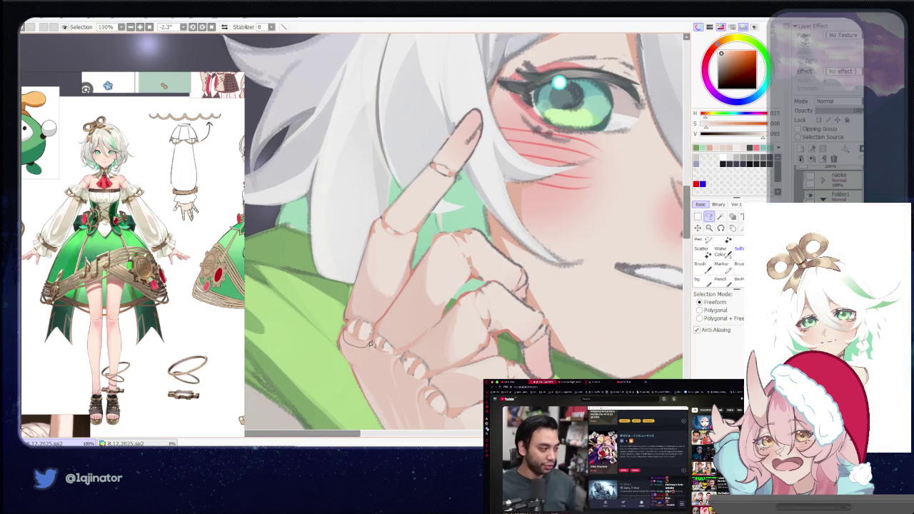
drag(370, 344, 360, 330)
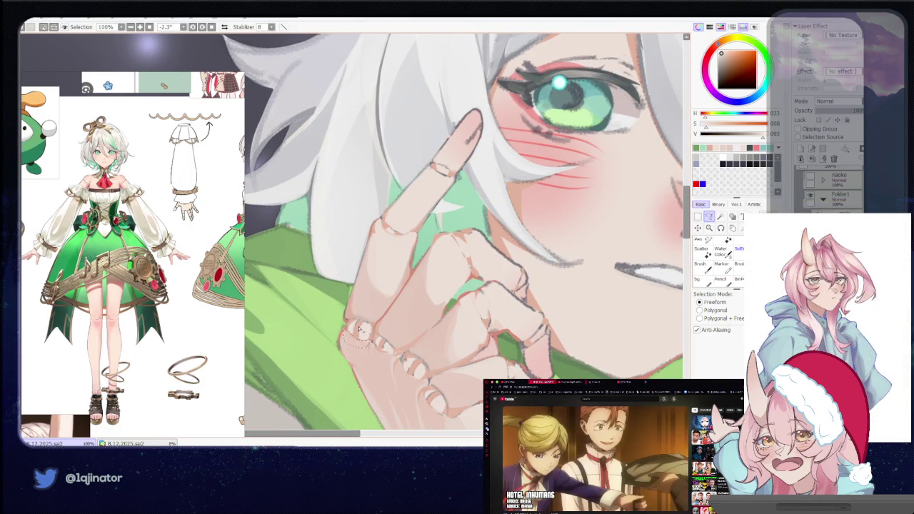
key(b)
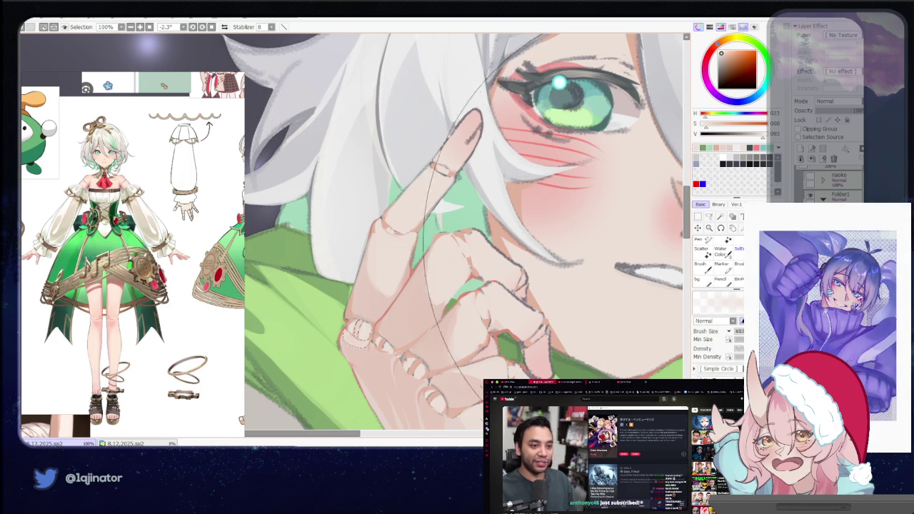
key(l)
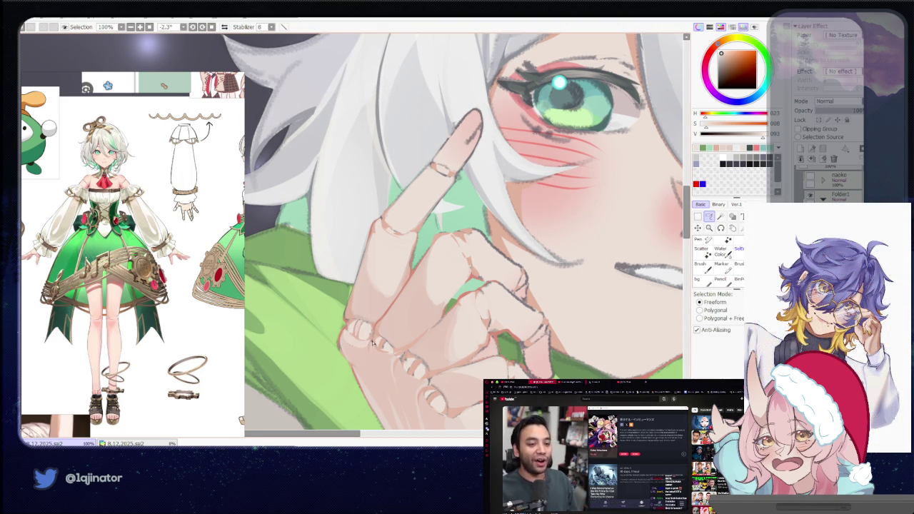
Extend the freeform selection around the knuckle and curled fingertip nails, then zoom out.
drag(371, 350, 392, 358)
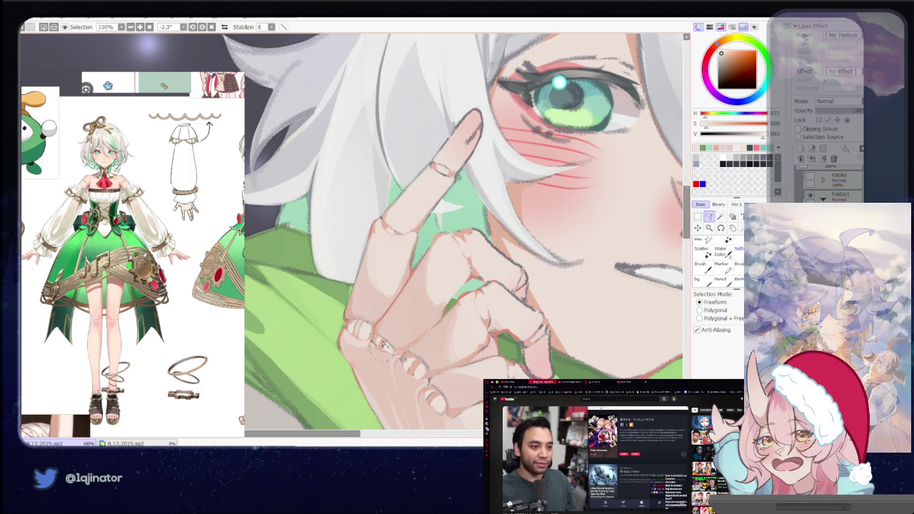
scroll(388, 344, down, 1)
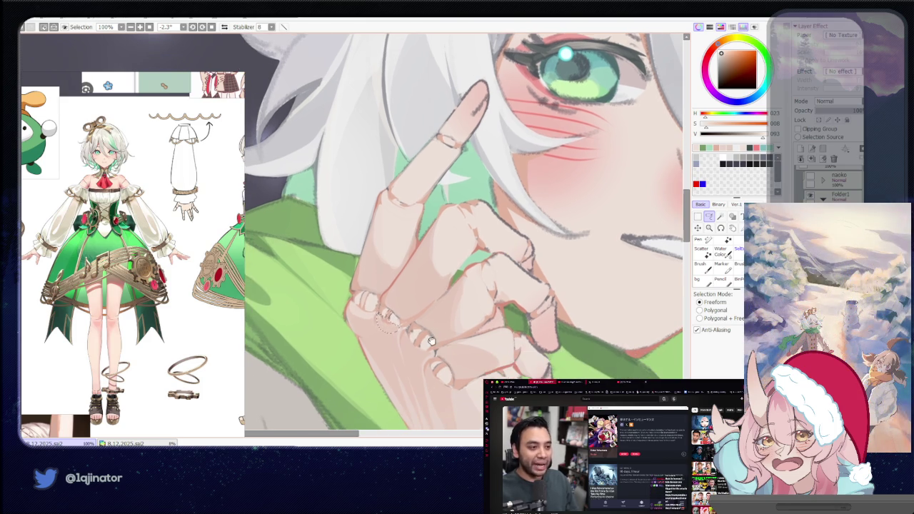
drag(418, 357, 416, 341)
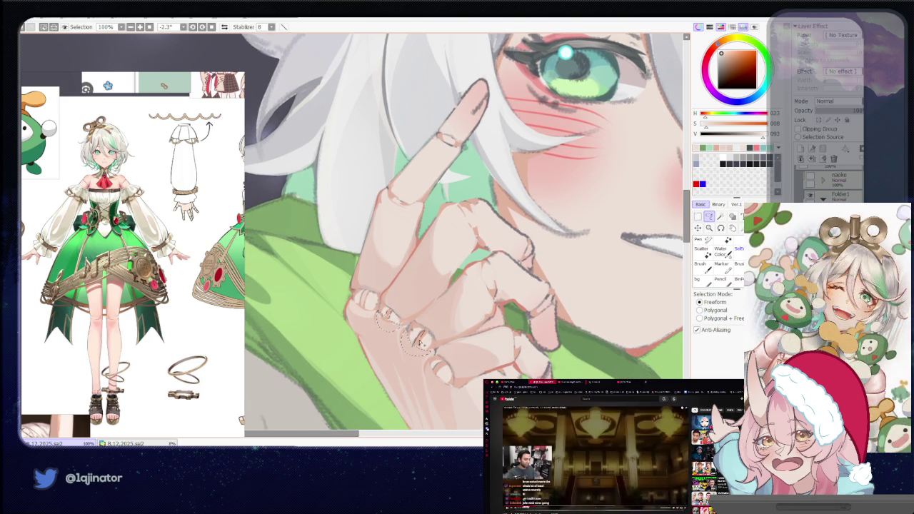
scroll(428, 337, down, 1)
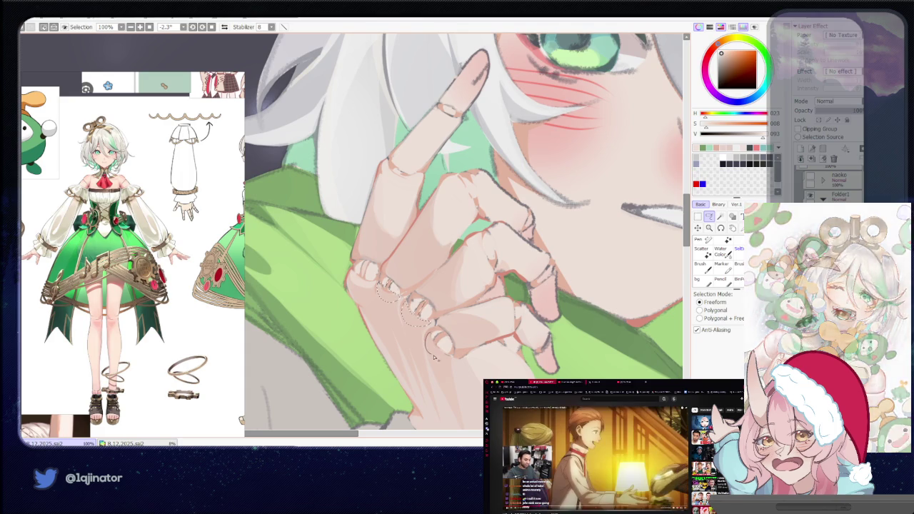
drag(431, 336, 449, 357)
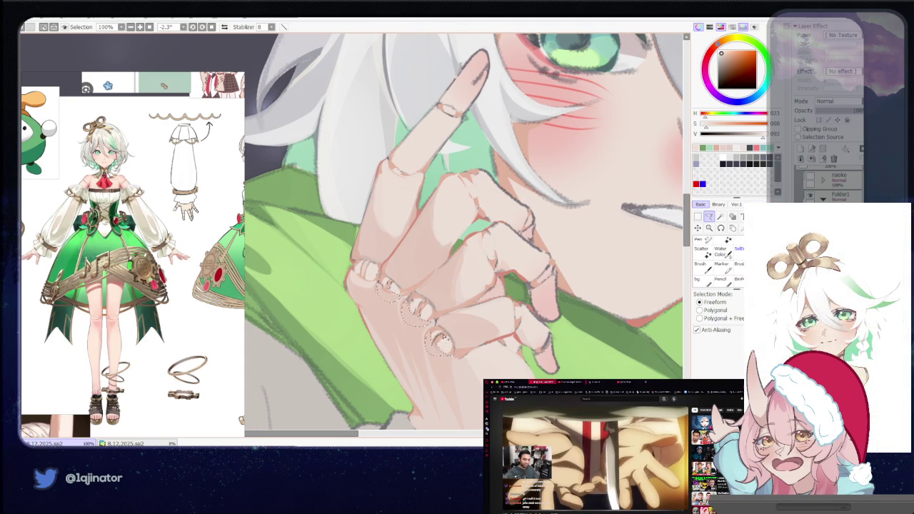
key(b)
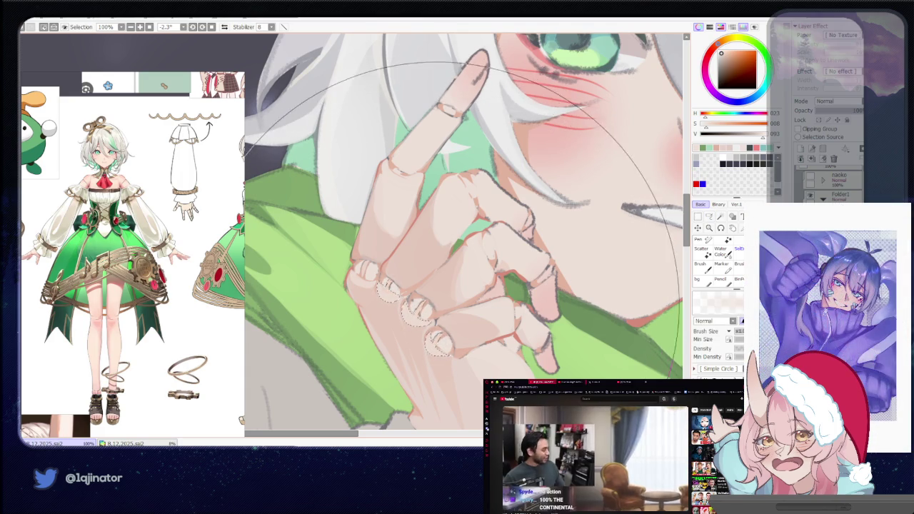
key(ctrl+minus)
key(ctrl+minus)
key(ctrl+minus)
click(709, 217)
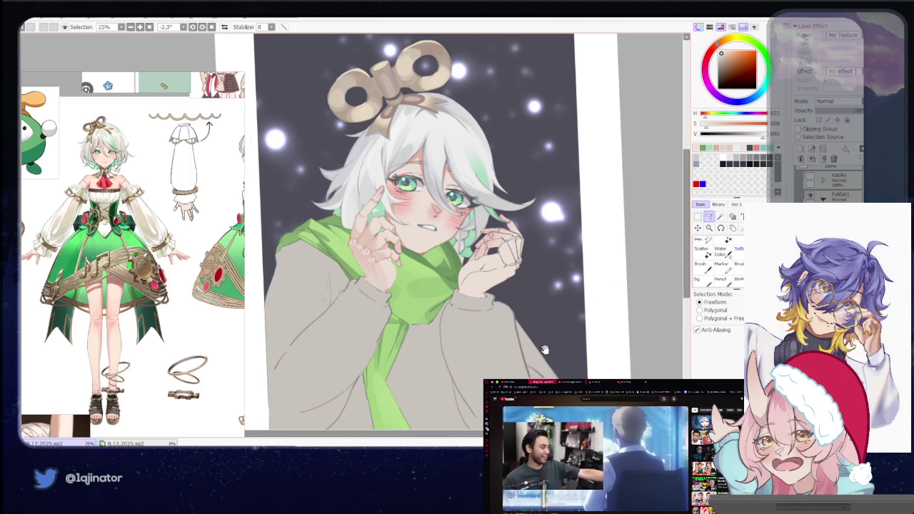
Zoom out and mirror the view, then zoom back in close on the girl's face.
drag(544, 350, 525, 367)
key(ctrl+minus)
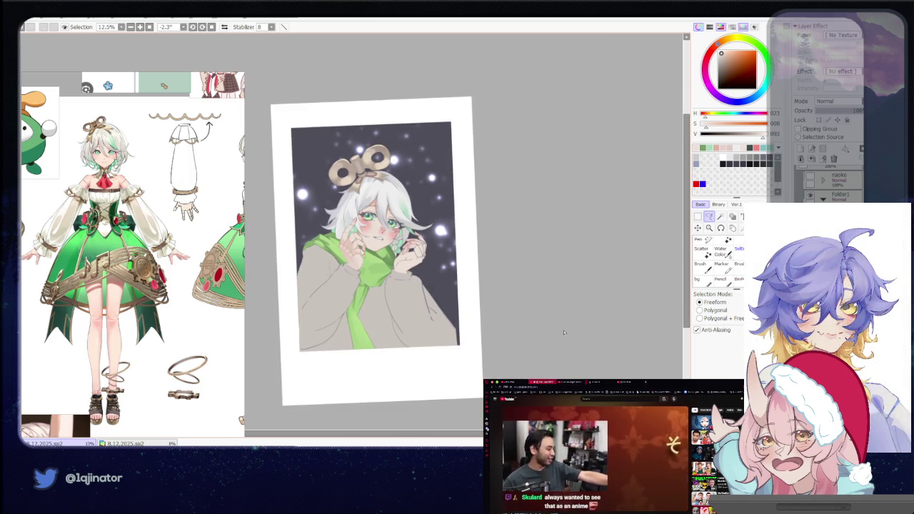
key(h)
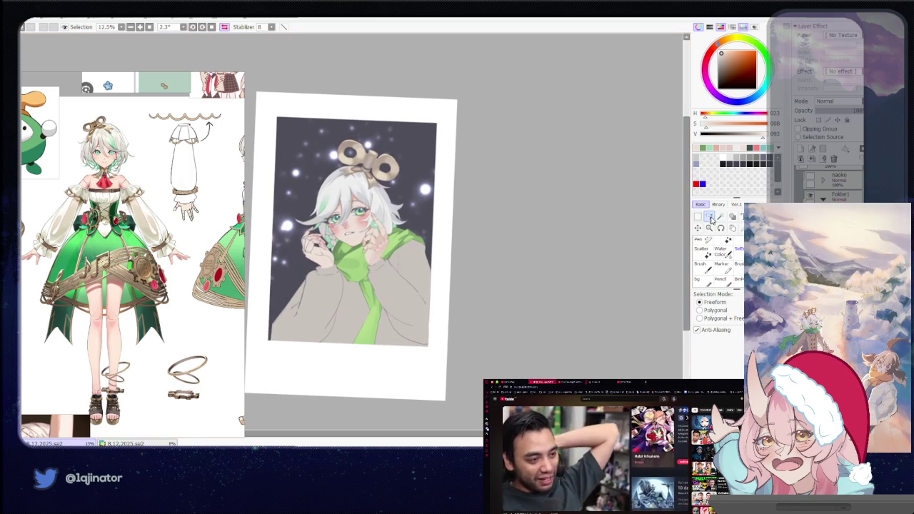
mouse_move(492, 306)
mouse_down()
mouse_move(523, 315)
mouse_move(460, 374)
mouse_up()
key(ctrl+plus)
key(ctrl+plus)
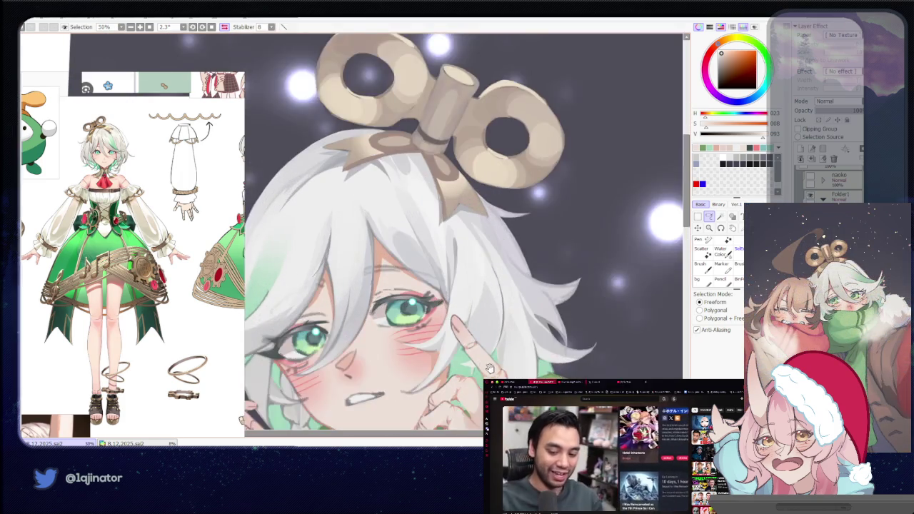
click(709, 227)
click(709, 216)
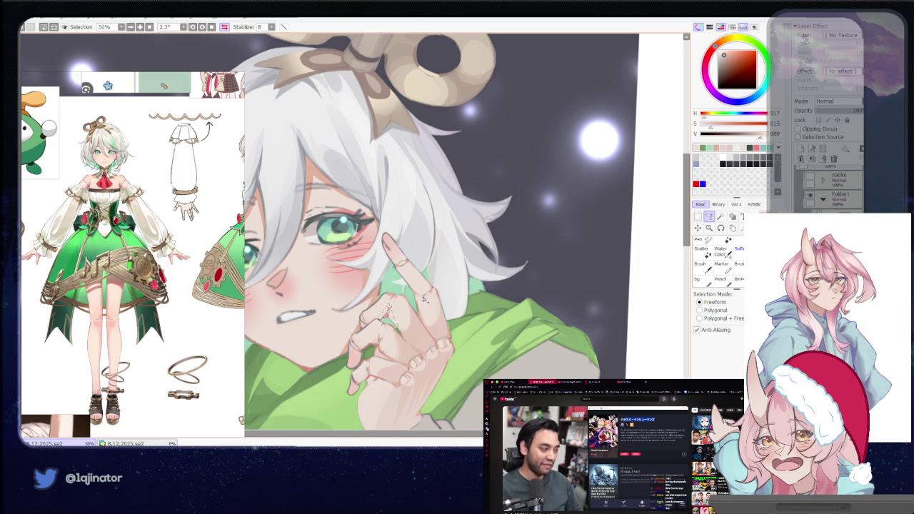
drag(421, 314, 427, 300)
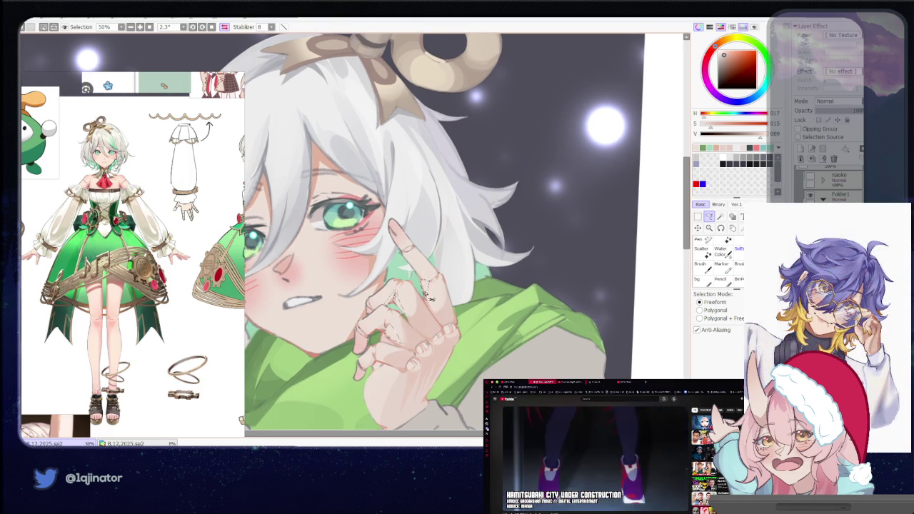
Zoom out to the whole figure, mirror the canvas again, and recentre on the face and scarf.
key(b)
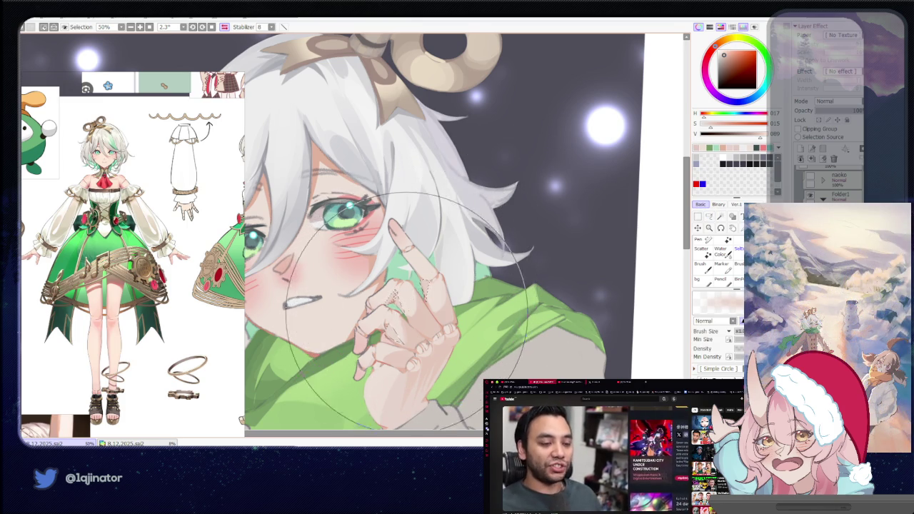
scroll(407, 309, down, 2)
key(m)
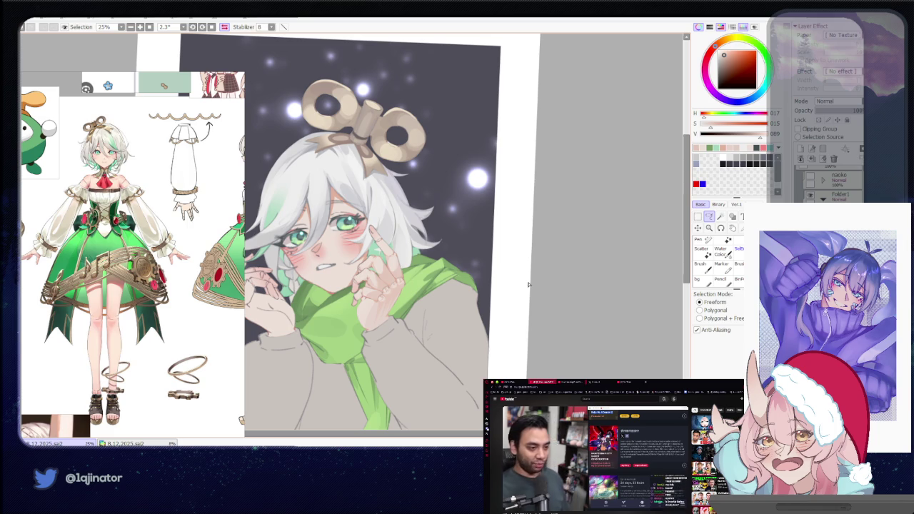
drag(514, 333, 602, 285)
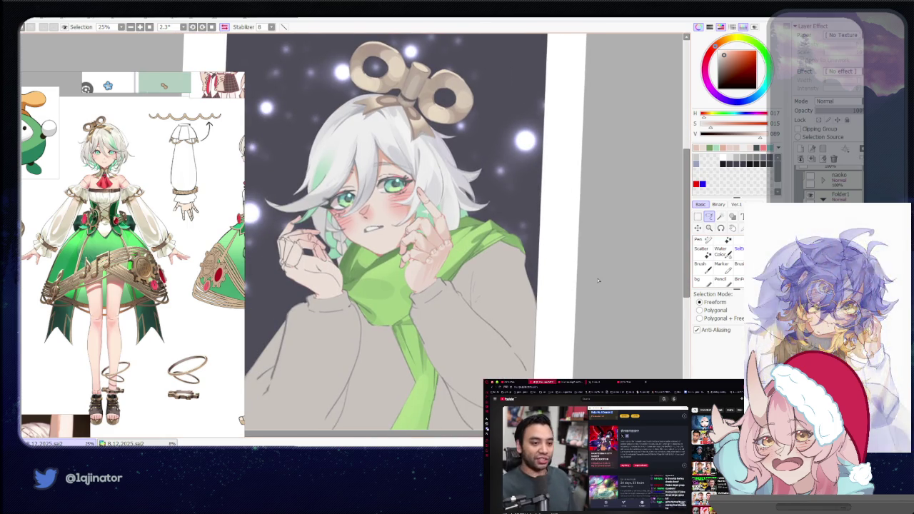
key(h)
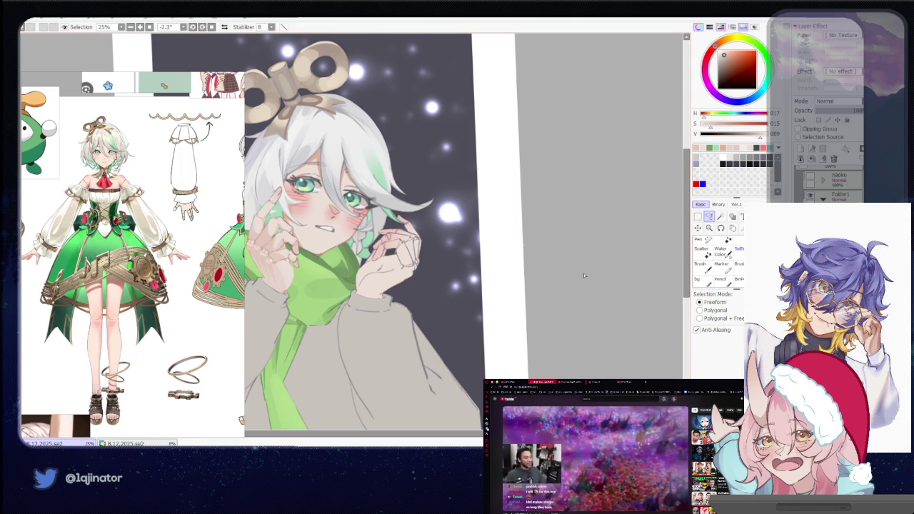
drag(496, 323, 569, 300)
mouse_move(552, 255)
mouse_down()
mouse_move(552, 317)
mouse_move(544, 302)
mouse_up()
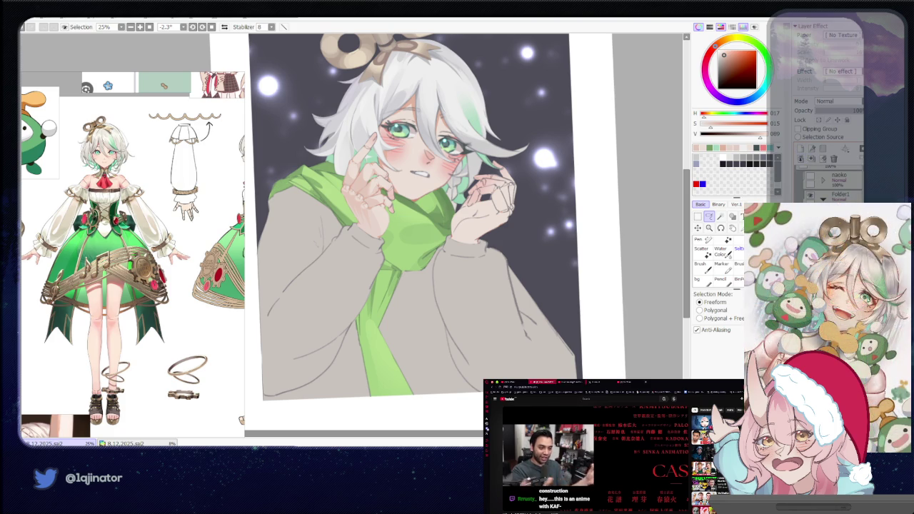
drag(562, 352, 597, 322)
Pick a blue colour, test a stroke on the sweater, and undo it.
scroll(406, 288, up, 1)
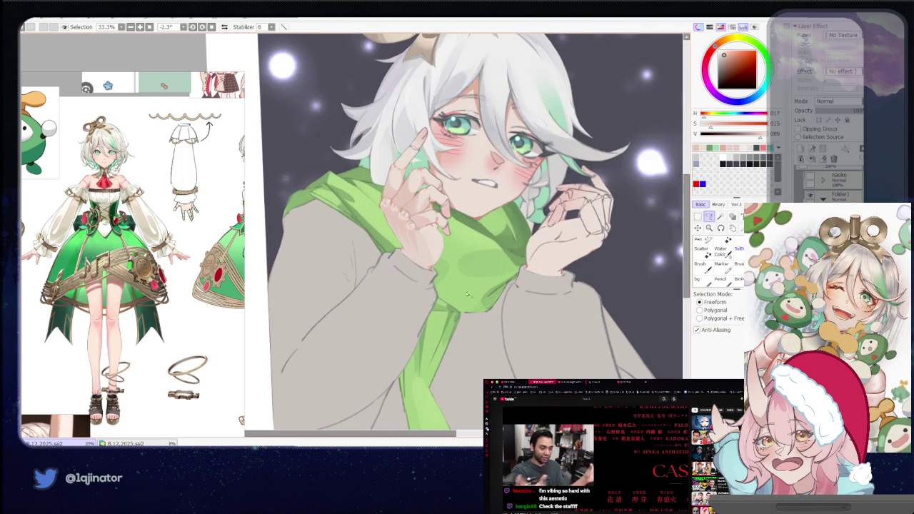
key(n)
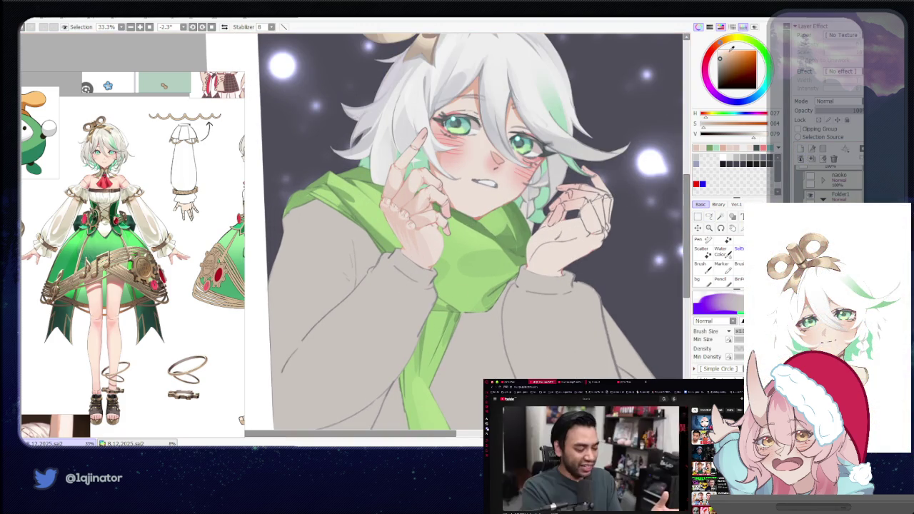
click(737, 101)
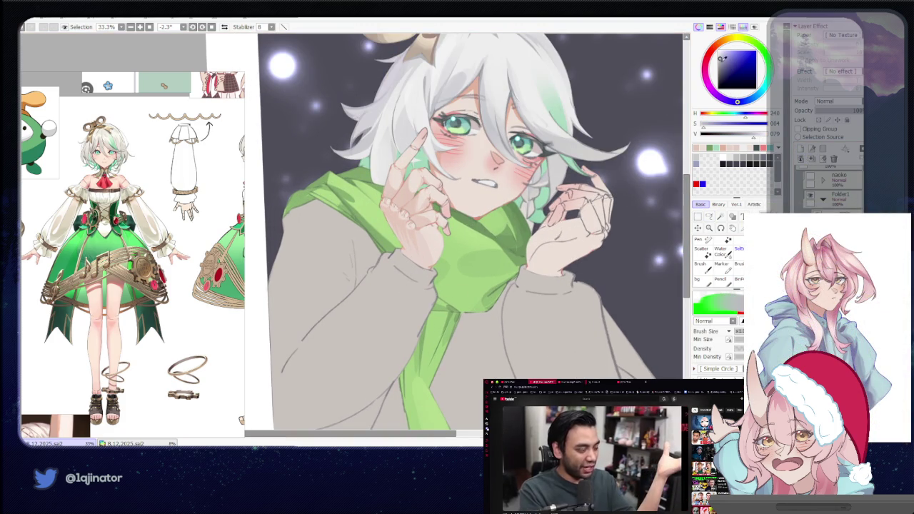
click(721, 61)
drag(392, 314, 408, 297)
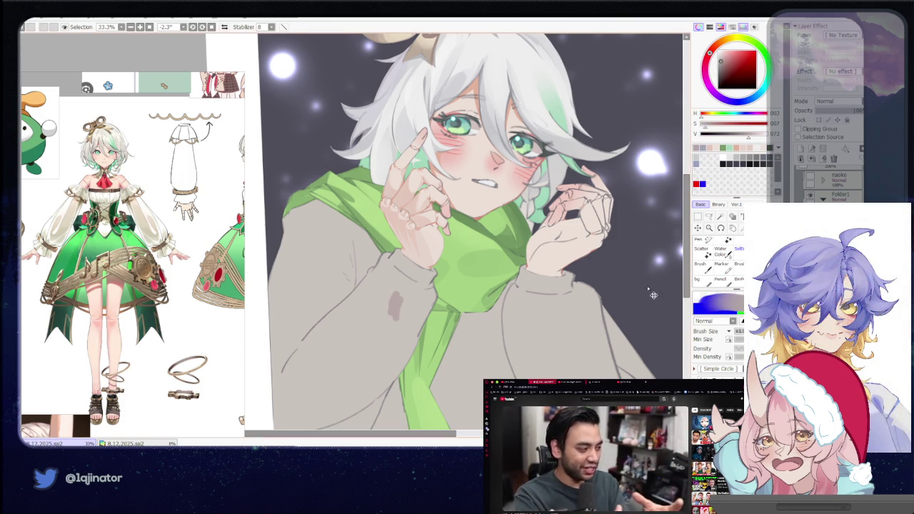
key(ctrl+z)
Level the view on the hand and begin outlining the sleeve cuff.
click(709, 216)
mouse_move(482, 294)
mouse_down()
mouse_move(467, 269)
mouse_move(464, 291)
mouse_move(423, 346)
mouse_up()
scroll(441, 284, up, 2)
scroll(441, 283, up, 2)
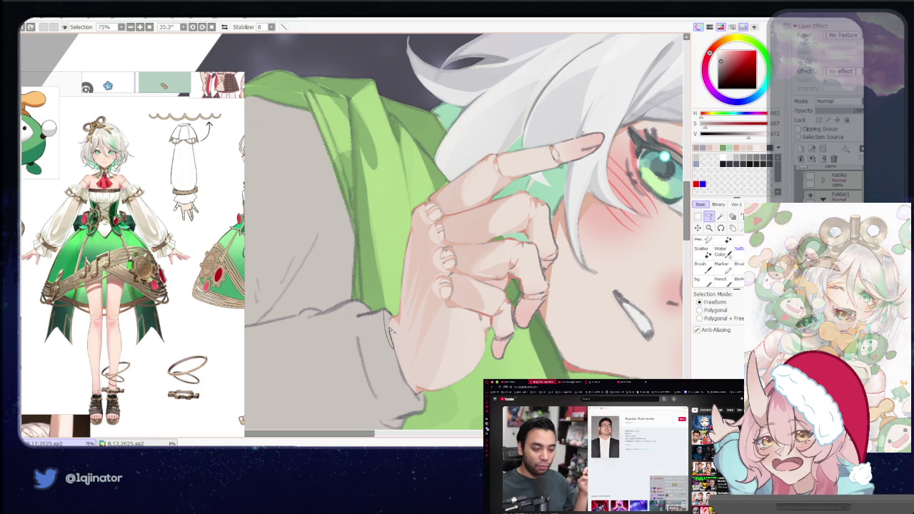
mouse_move(374, 347)
mouse_down()
mouse_move(445, 287)
mouse_move(431, 291)
mouse_up()
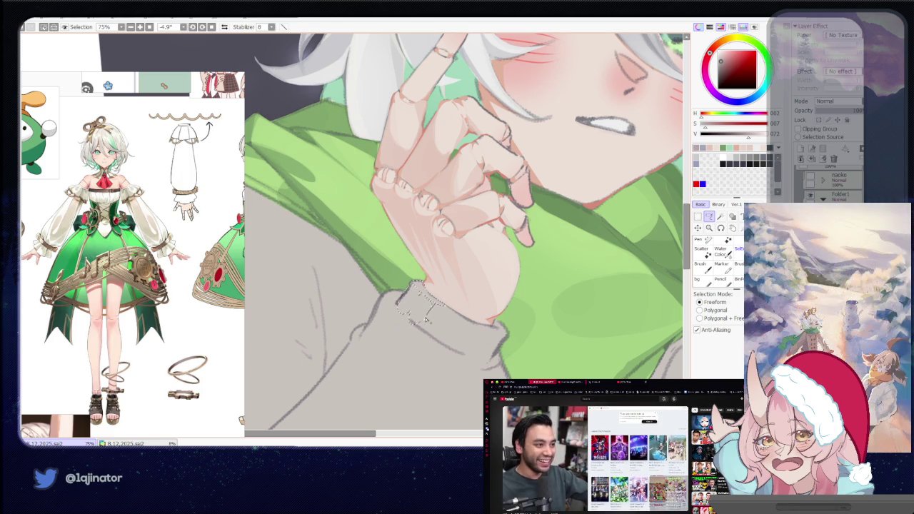
mouse_move(424, 336)
mouse_down()
mouse_move(443, 321)
mouse_move(440, 301)
mouse_up()
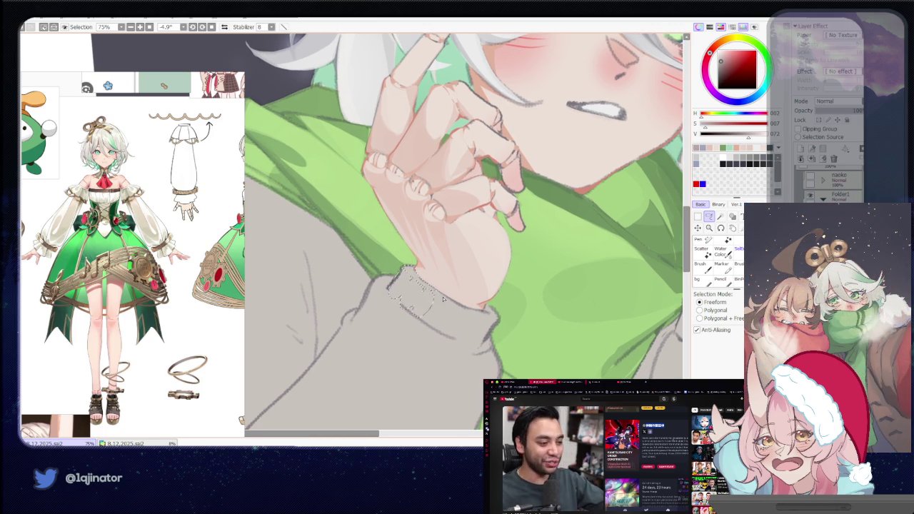
Continue the freeform selection around the cuff and along the sleeve edge.
mouse_move(511, 294)
mouse_down()
mouse_move(448, 344)
mouse_move(377, 302)
mouse_up()
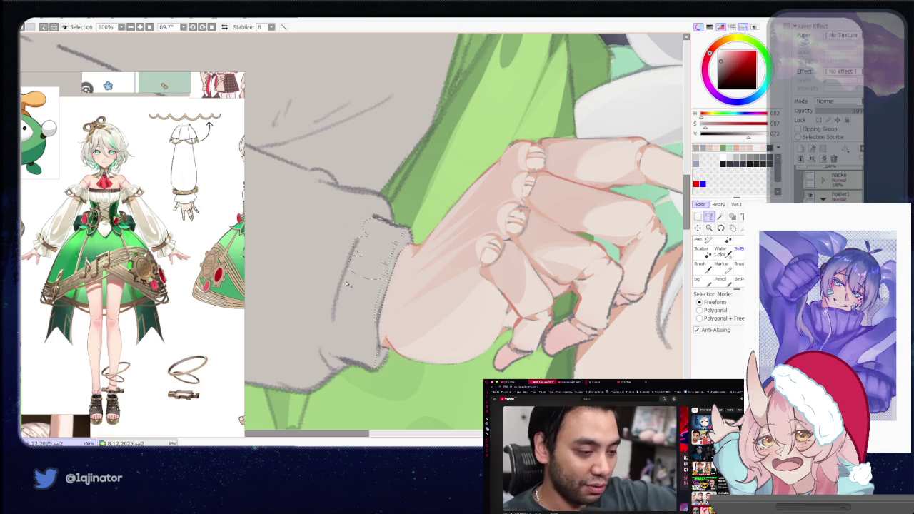
drag(344, 282, 380, 286)
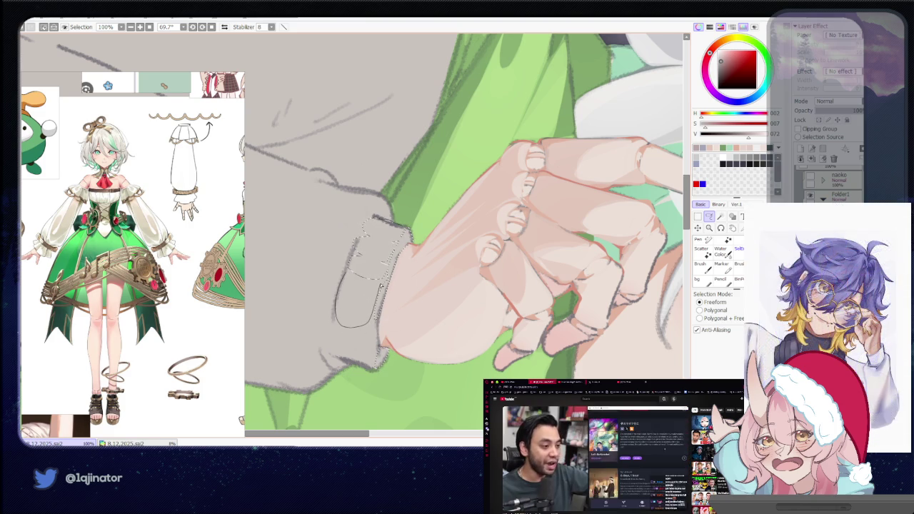
mouse_move(372, 379)
mouse_down()
mouse_move(467, 304)
mouse_move(407, 389)
mouse_up()
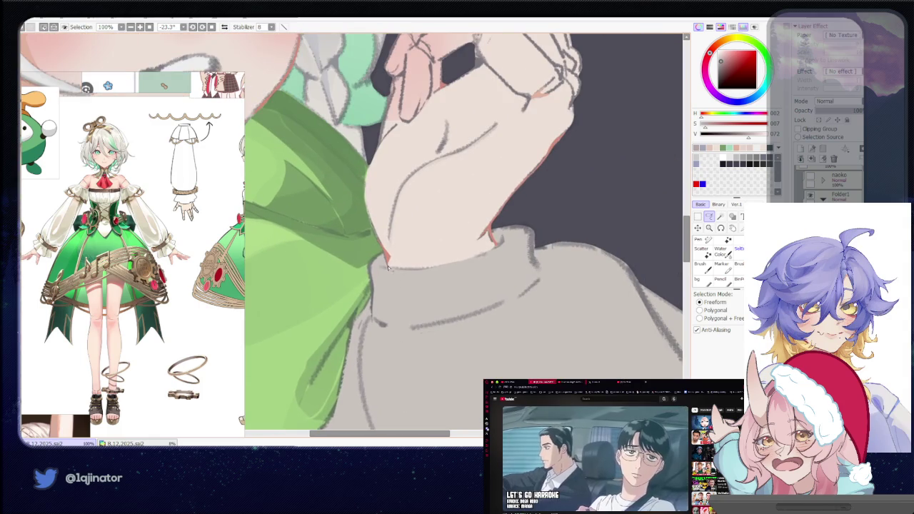
mouse_move(376, 270)
mouse_down()
mouse_move(372, 308)
mouse_move(448, 312)
mouse_up()
scroll(418, 273, down, 1)
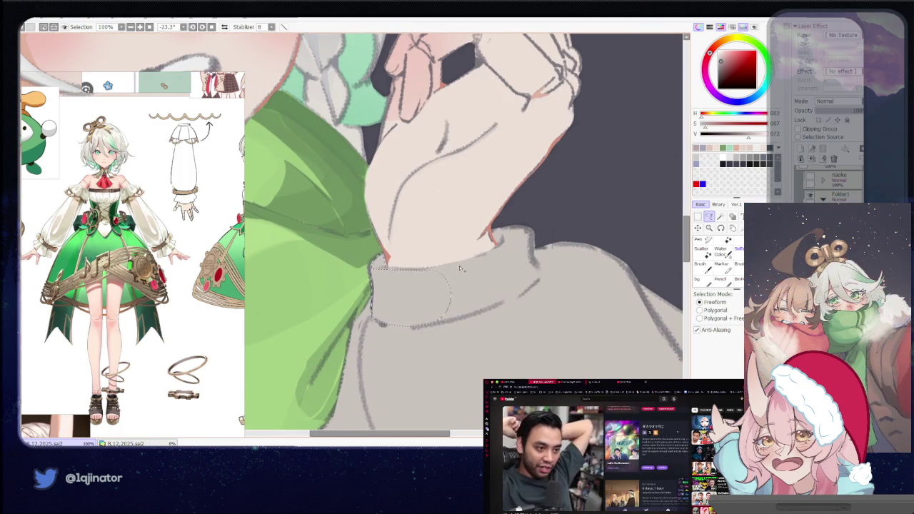
scroll(378, 286, down, 1)
scroll(343, 300, down, 1)
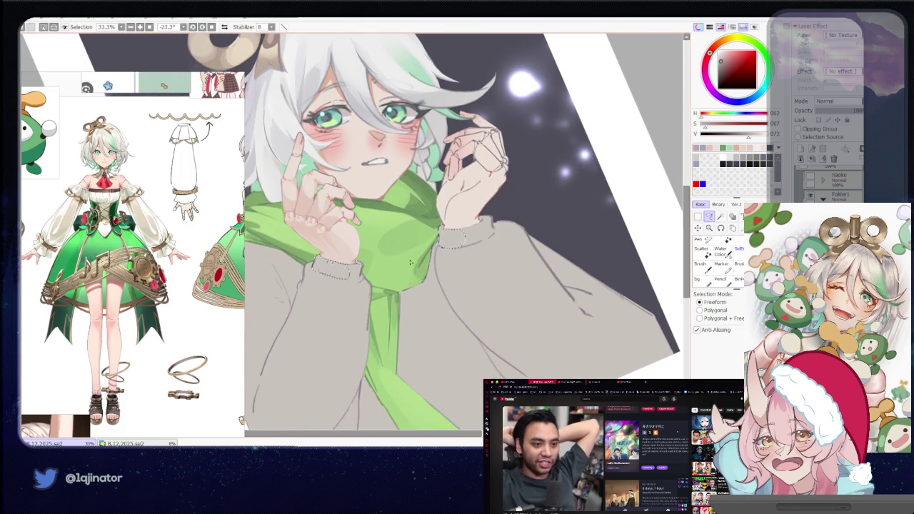
Rotate the view nearly upright and outline the cuff band on the sleeve.
key(b)
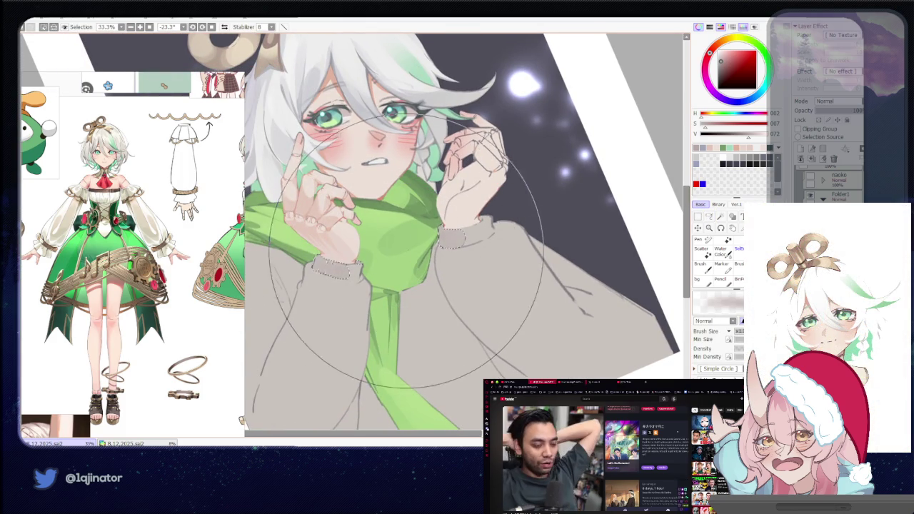
mouse_move(399, 300)
mouse_down()
mouse_move(430, 285)
mouse_move(570, 264)
mouse_up()
scroll(430, 284, down, 2)
key(l)
scroll(570, 264, up, 2)
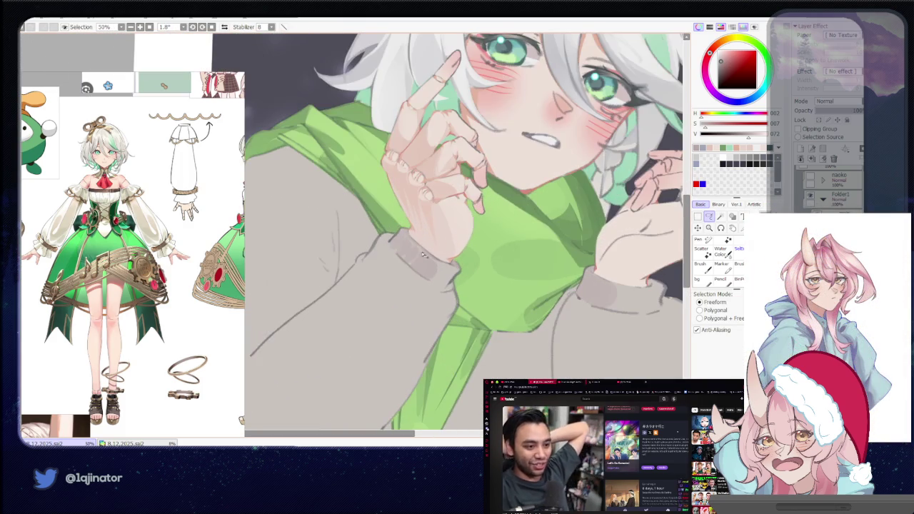
scroll(397, 268, up, 1)
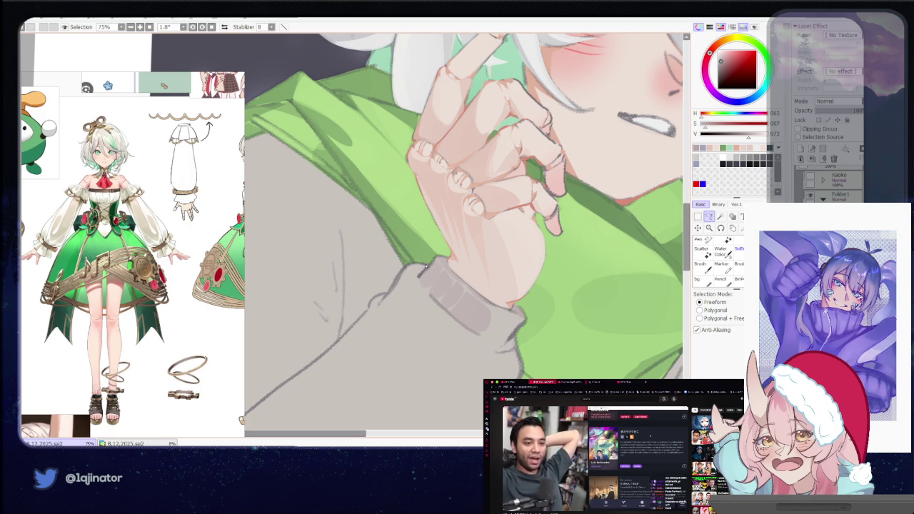
drag(411, 267, 421, 291)
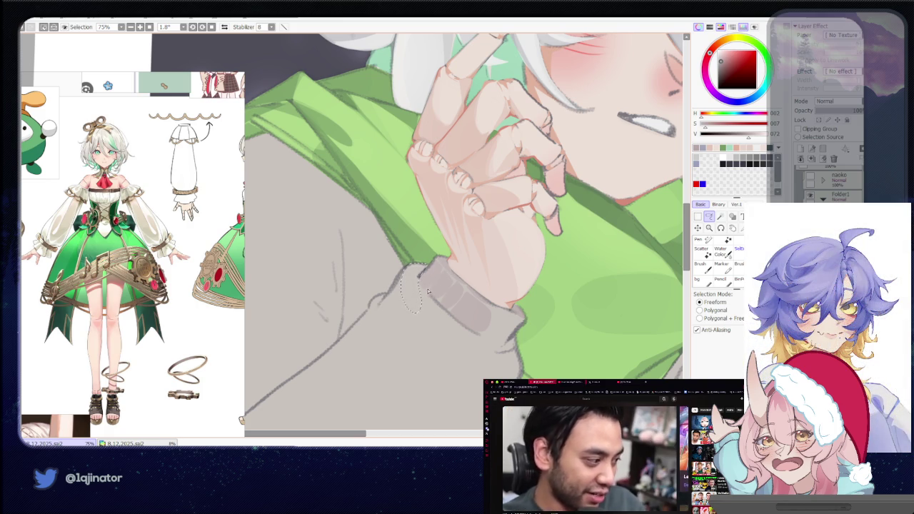
Trace the sleeve cuff selection, then replace it with a smaller cuff outline.
mouse_move(419, 326)
mouse_down()
mouse_move(449, 290)
mouse_move(436, 312)
mouse_up()
scroll(419, 265, down, 2)
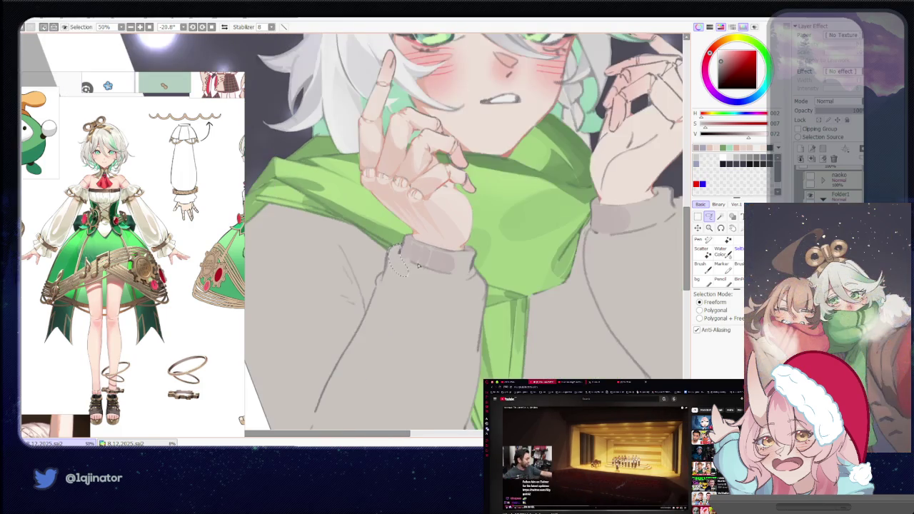
drag(391, 247, 397, 327)
mouse_move(417, 266)
mouse_down()
mouse_move(401, 280)
mouse_move(410, 285)
mouse_up()
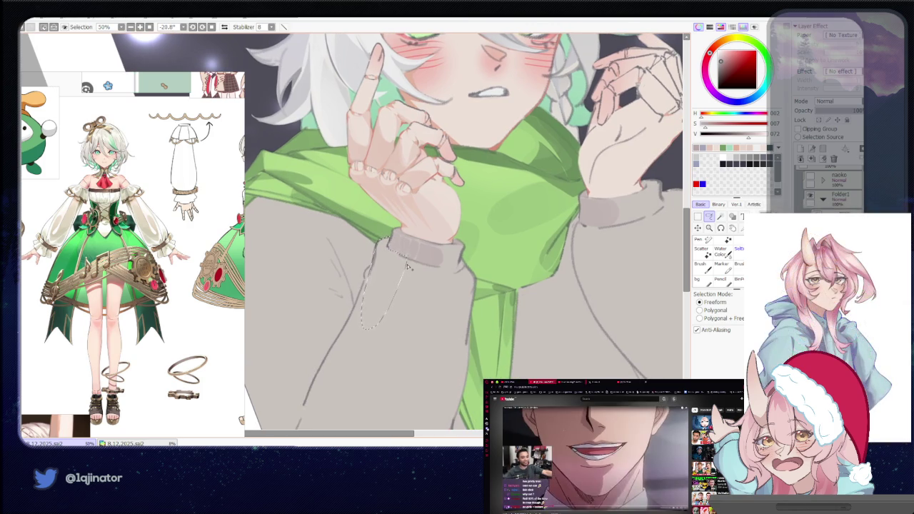
mouse_move(368, 306)
mouse_down()
mouse_move(386, 302)
mouse_move(384, 312)
mouse_up()
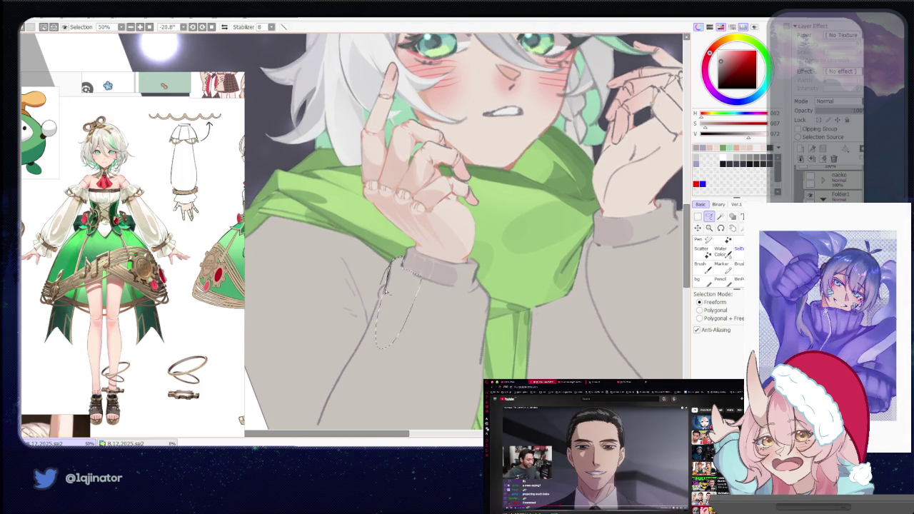
mouse_move(403, 258)
mouse_down()
mouse_move(385, 286)
mouse_move(422, 283)
mouse_up()
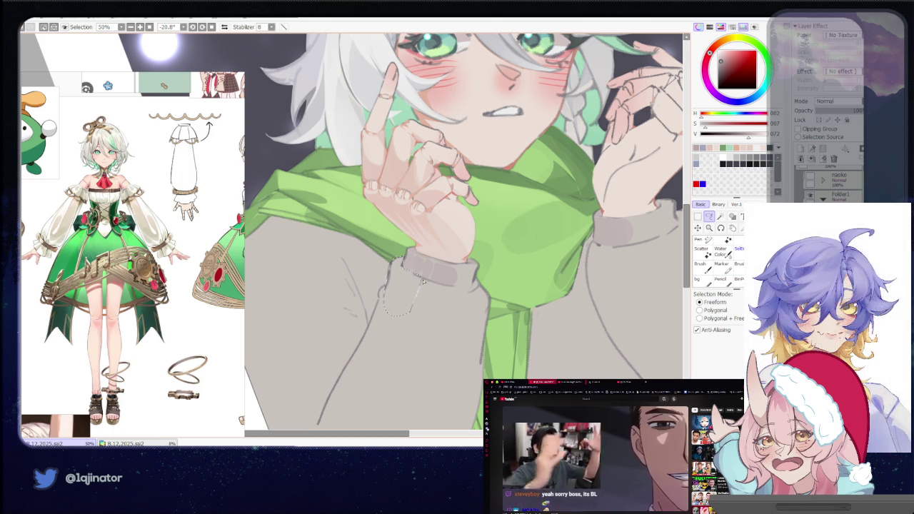
Bring the other hand into view and outline that sleeve's cuff.
mouse_move(589, 242)
mouse_down()
mouse_move(415, 271)
mouse_move(500, 219)
mouse_move(485, 237)
mouse_move(479, 293)
mouse_move(428, 234)
mouse_up()
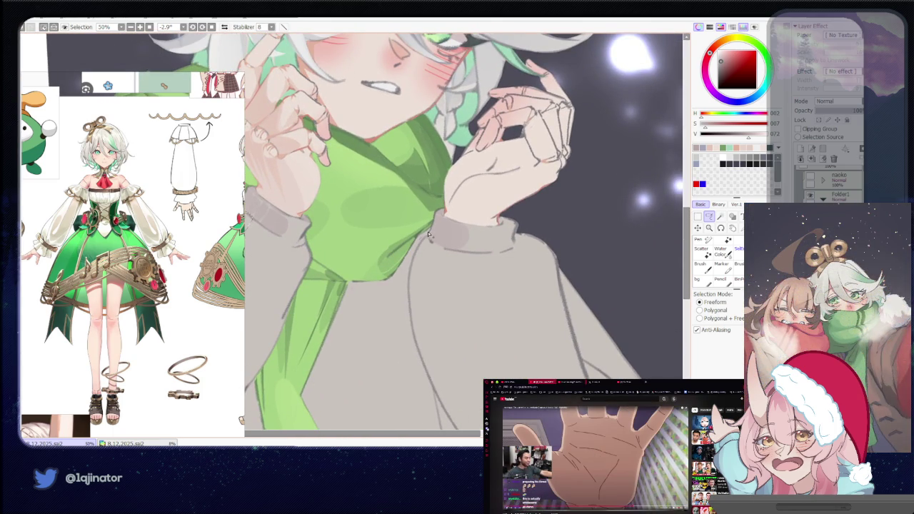
drag(417, 312, 452, 255)
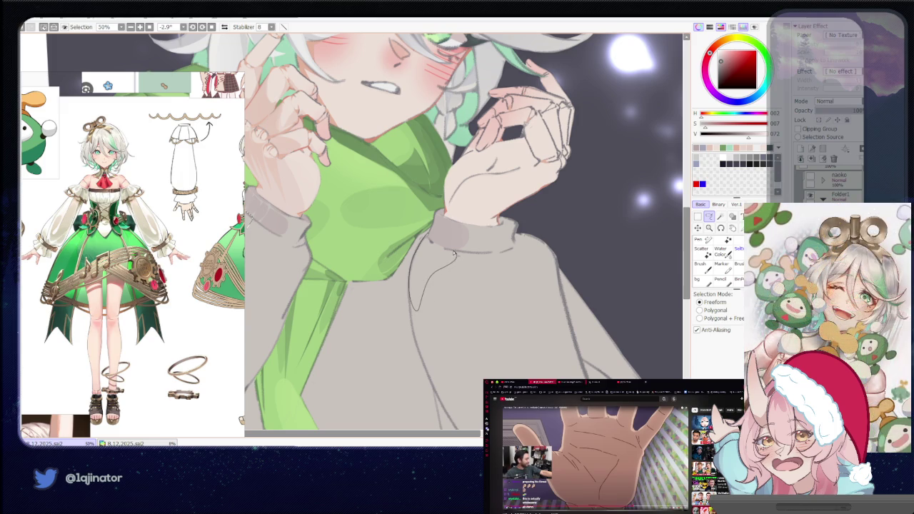
scroll(433, 244, down, 1)
scroll(429, 236, down, 1)
key(b)
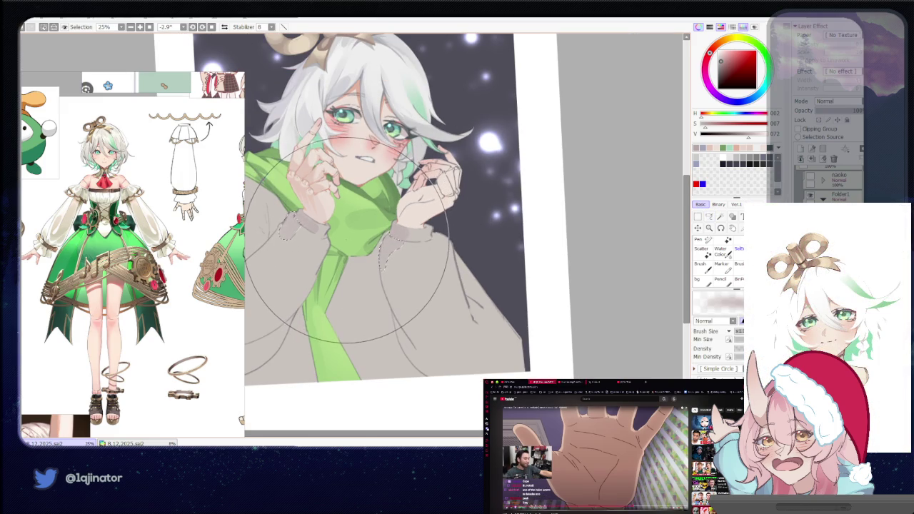
Lasso a heart shape on the sweater's left chest and fill it lighter.
key(m)
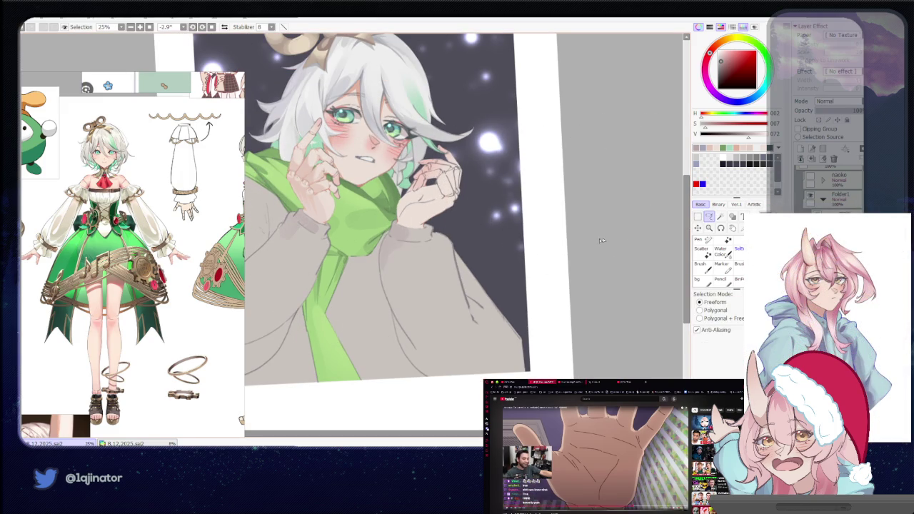
drag(387, 272, 401, 274)
scroll(402, 282, up, 1)
scroll(406, 300, up, 1)
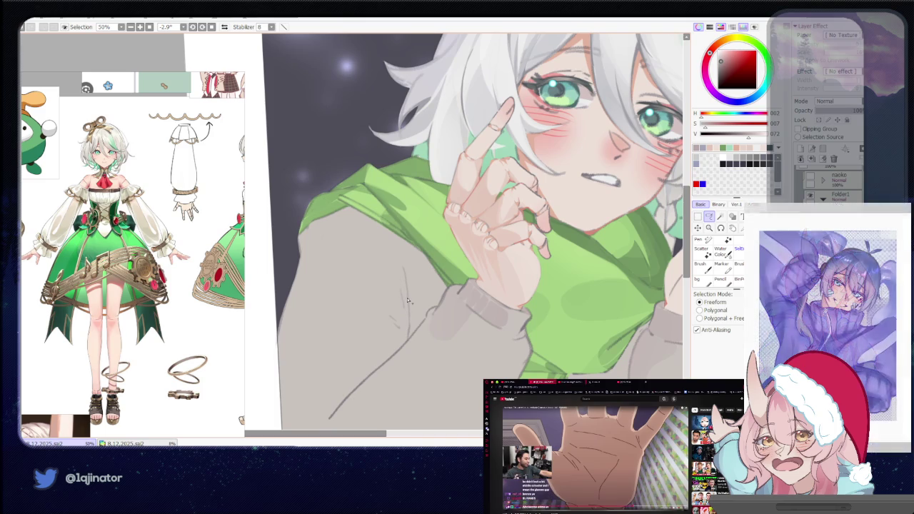
drag(379, 254, 406, 346)
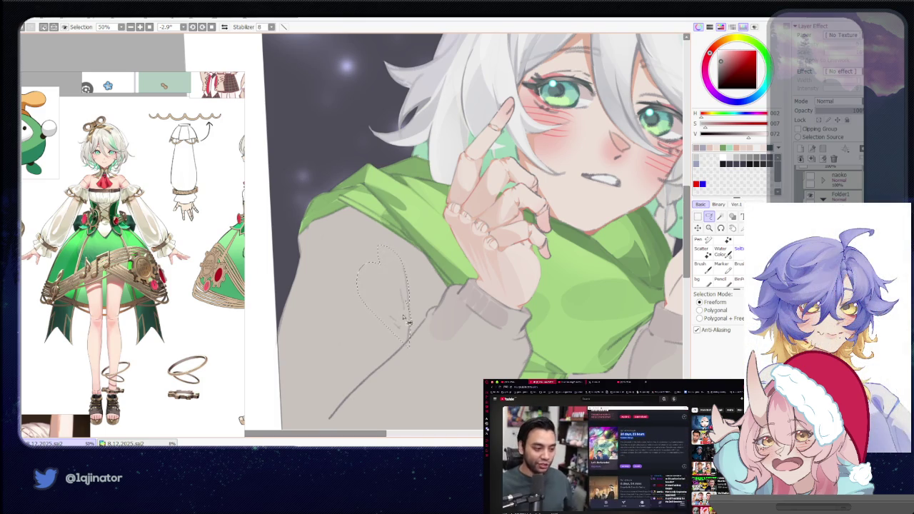
drag(345, 277, 406, 312)
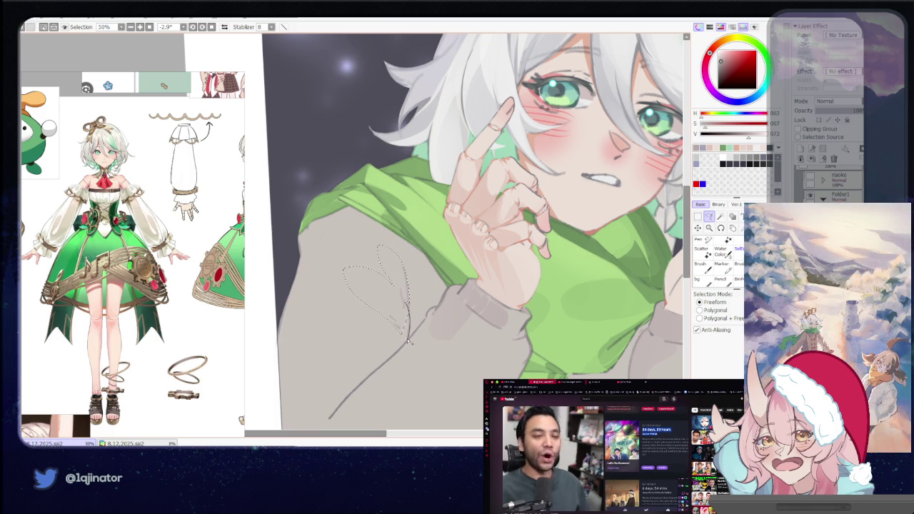
key(b)
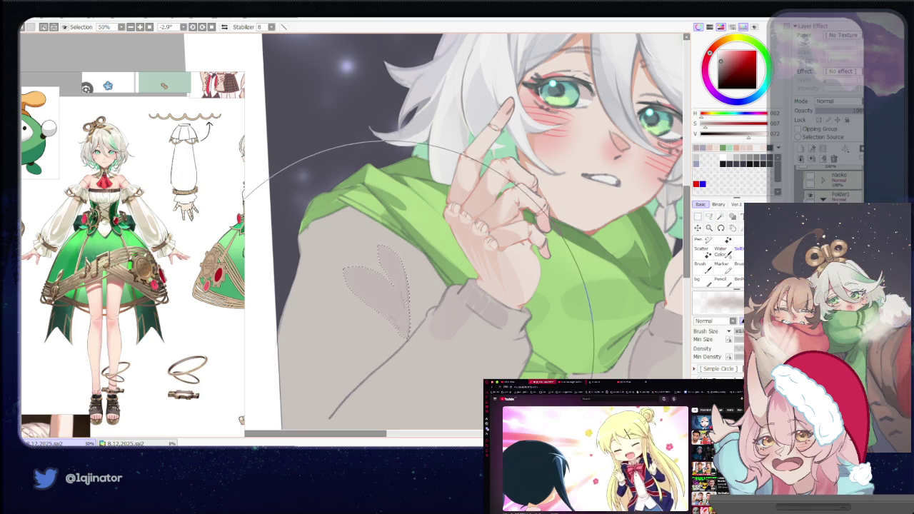
scroll(403, 335, down, 4)
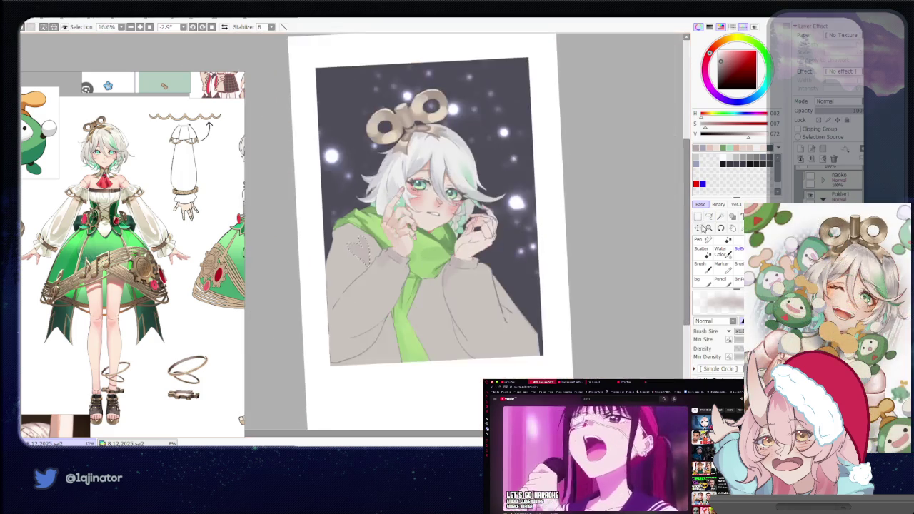
click(711, 217)
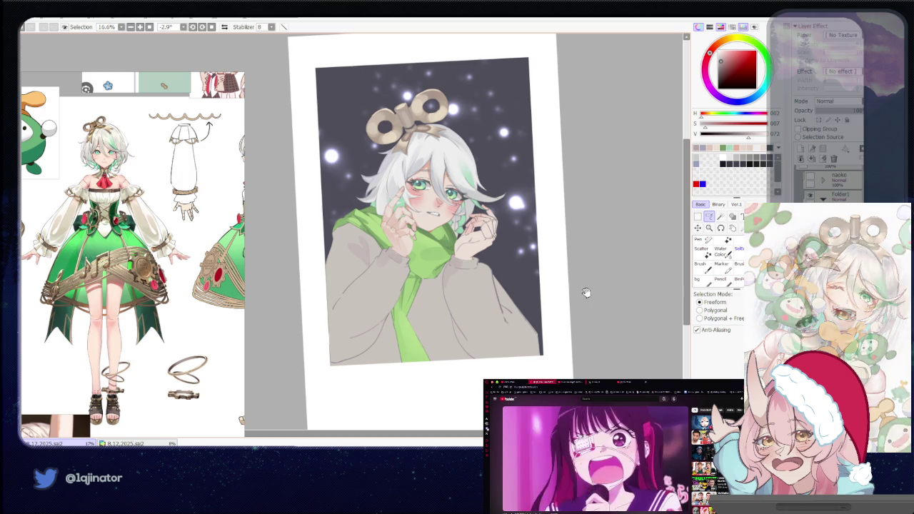
Select along the sleeve edge and paint lighter shading inside it.
mouse_move(571, 250)
mouse_down()
mouse_move(541, 298)
mouse_move(513, 295)
mouse_up()
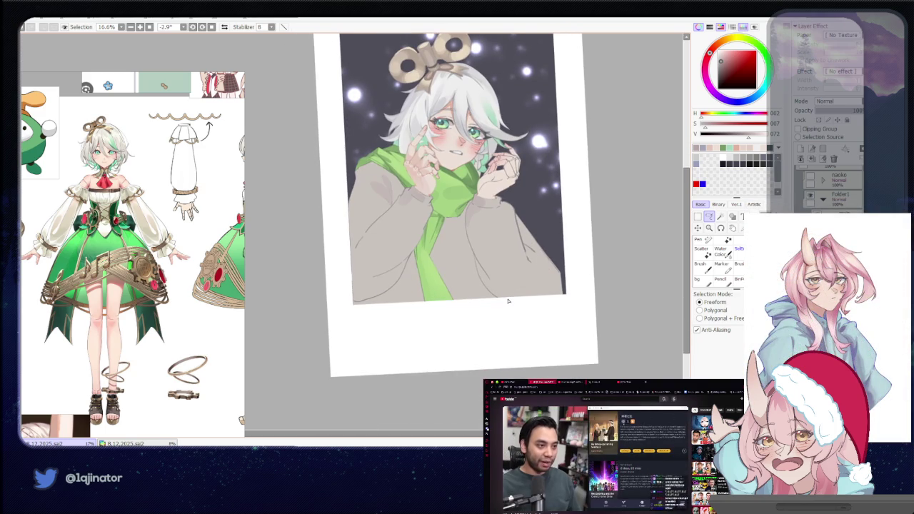
scroll(508, 301, up, 2)
scroll(410, 243, down, 1)
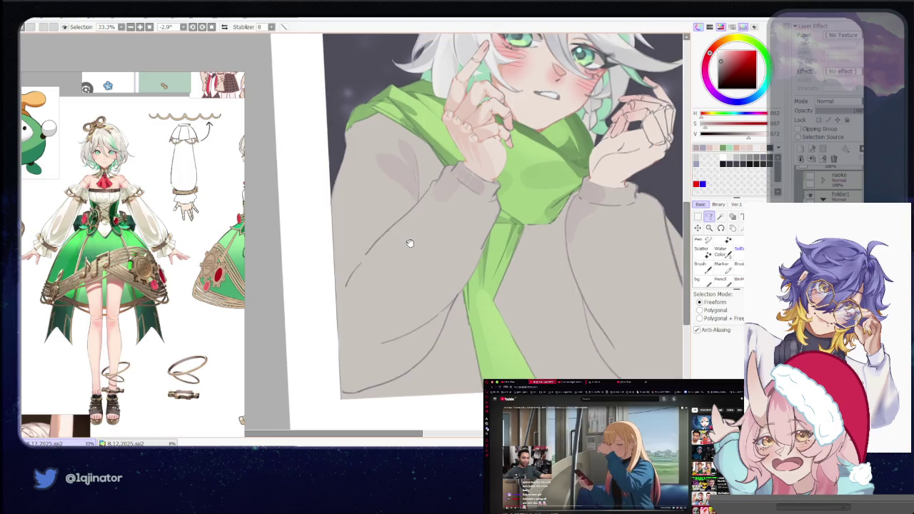
scroll(424, 268, up, 1)
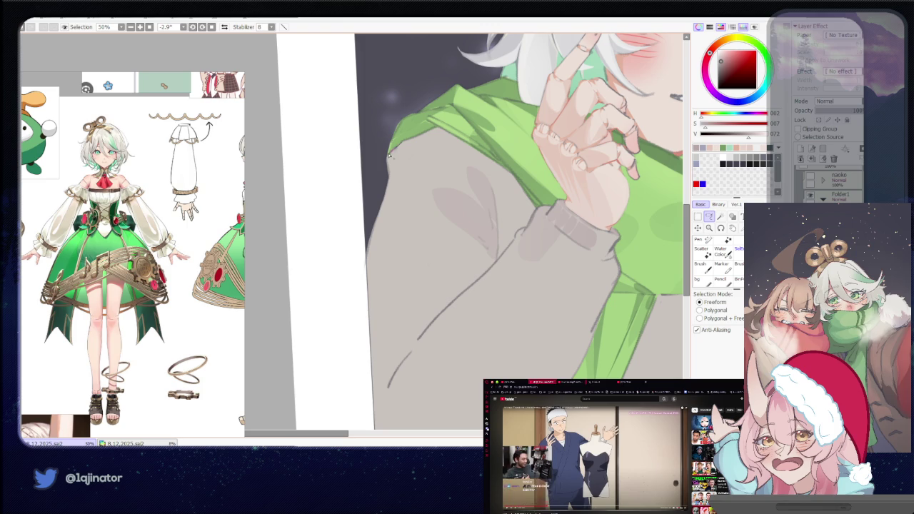
drag(388, 168, 391, 254)
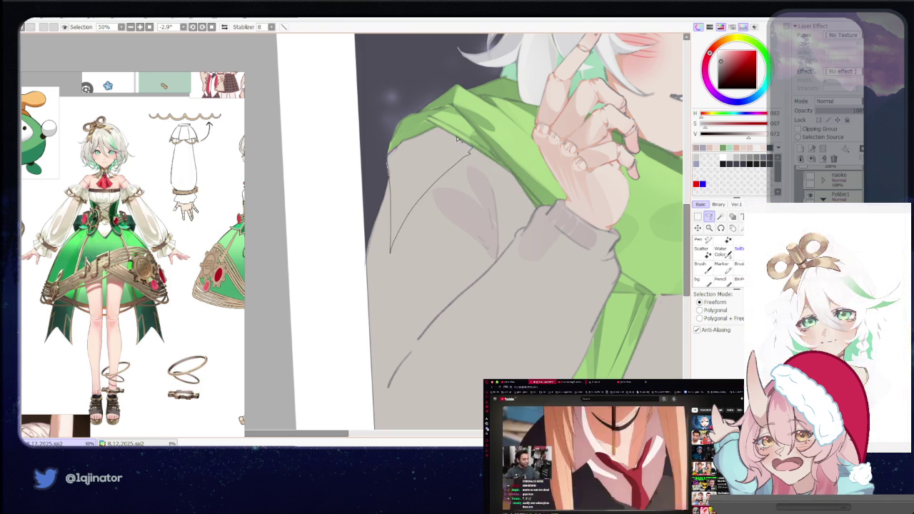
scroll(438, 129, down, 3)
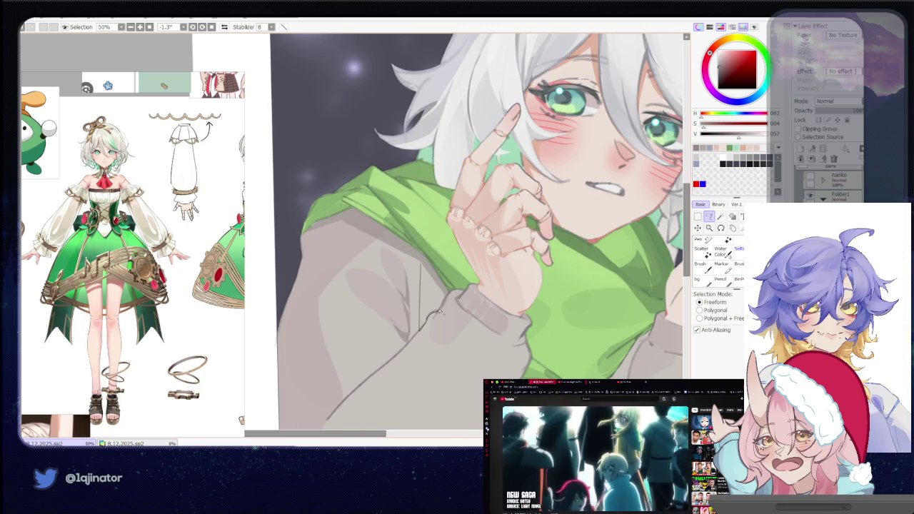
key(b)
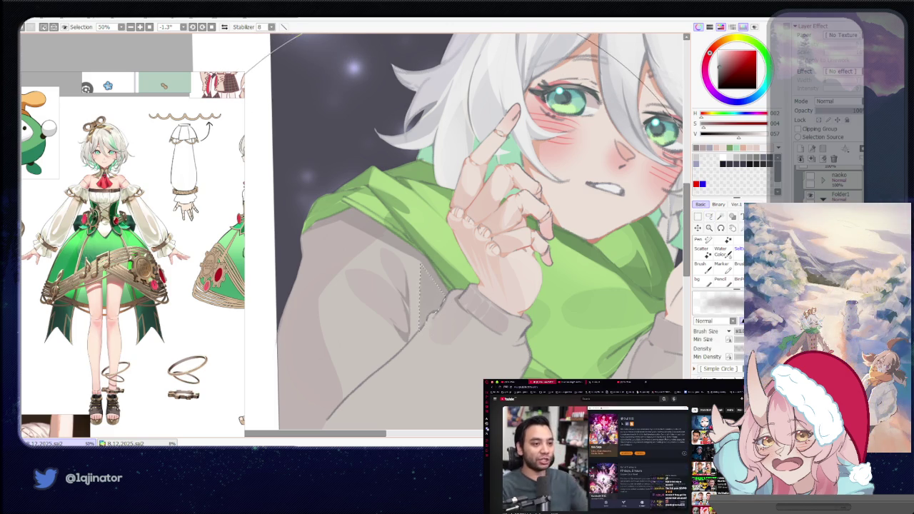
scroll(656, 248, down, 5)
key(a)
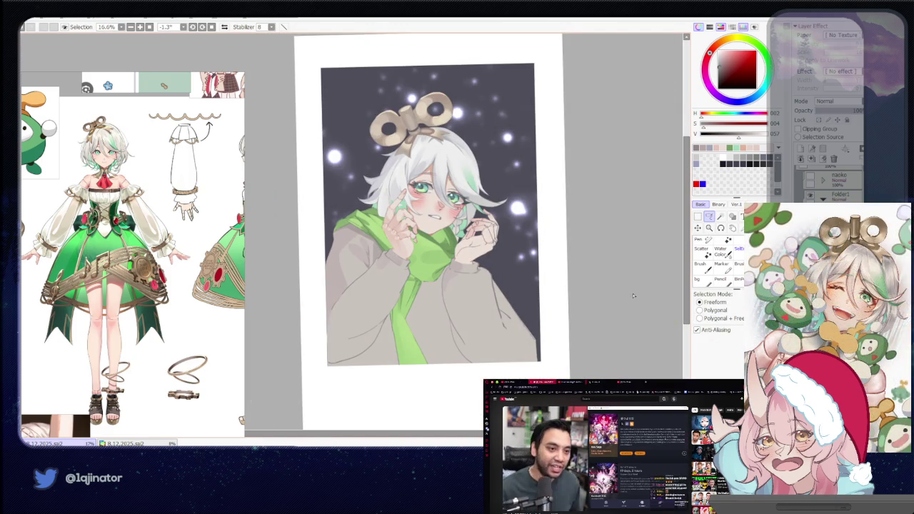
Shade a strip of sleeve beside the hand and rotate the canvas nearly upright.
scroll(630, 300, up, 4)
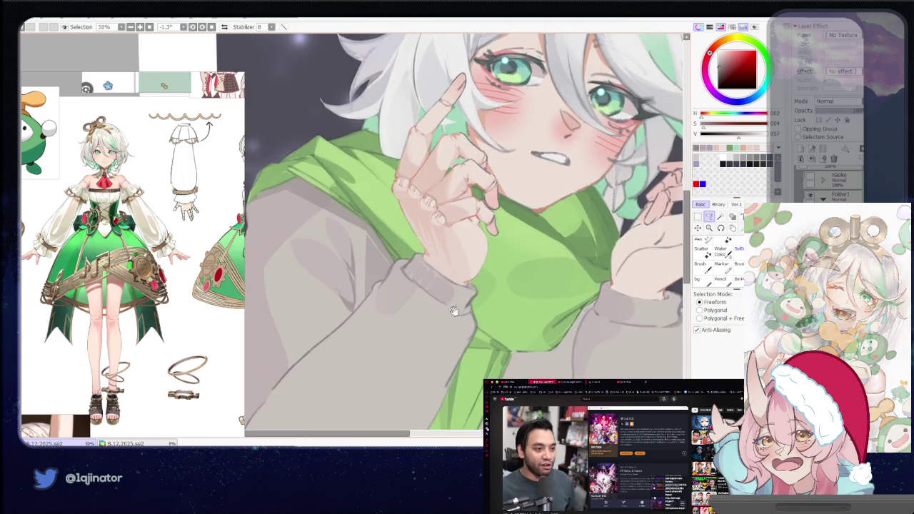
mouse_move(372, 291)
mouse_down()
mouse_move(382, 329)
mouse_move(372, 291)
mouse_up()
key(b)
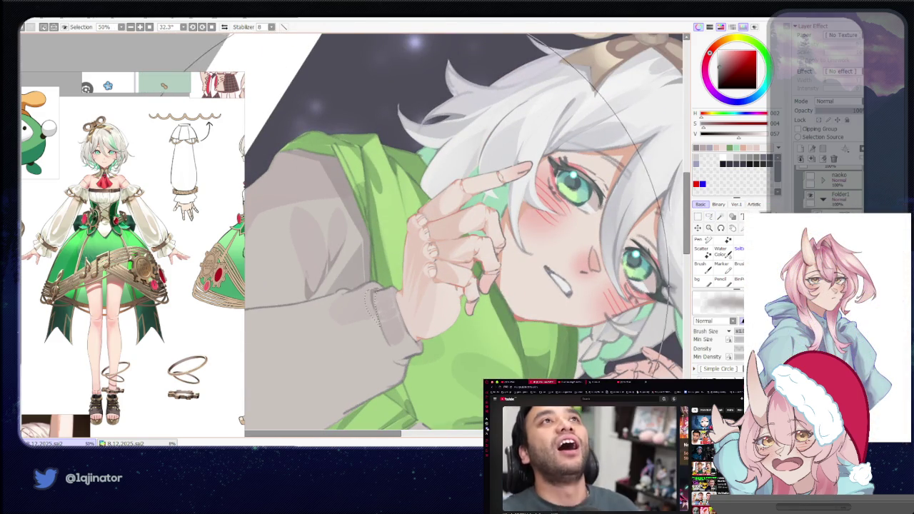
scroll(614, 275, down, 4)
key(a)
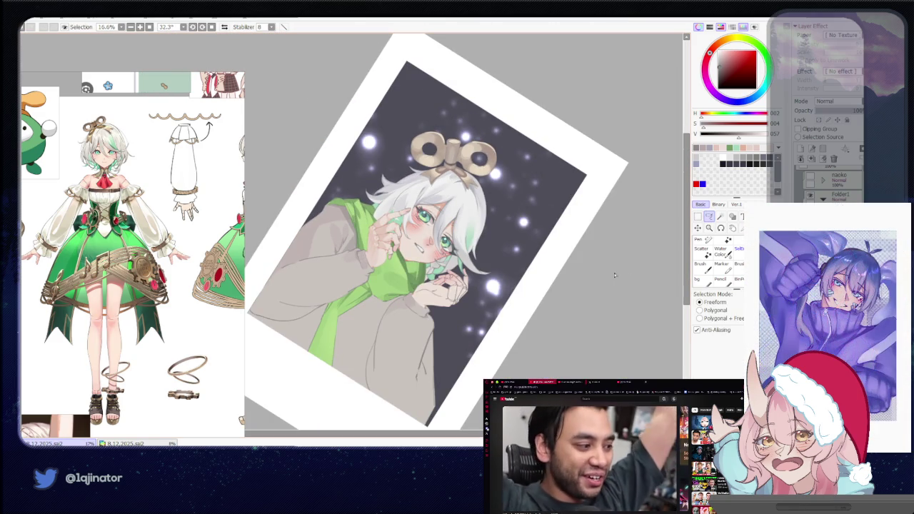
mouse_move(395, 356)
mouse_down()
mouse_move(461, 288)
mouse_move(405, 295)
mouse_up()
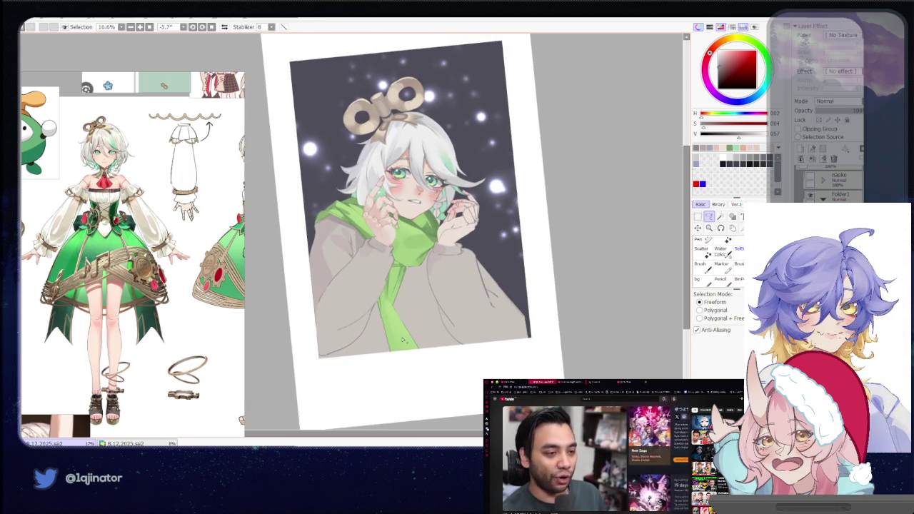
scroll(404, 341, up, 1)
scroll(367, 302, up, 1)
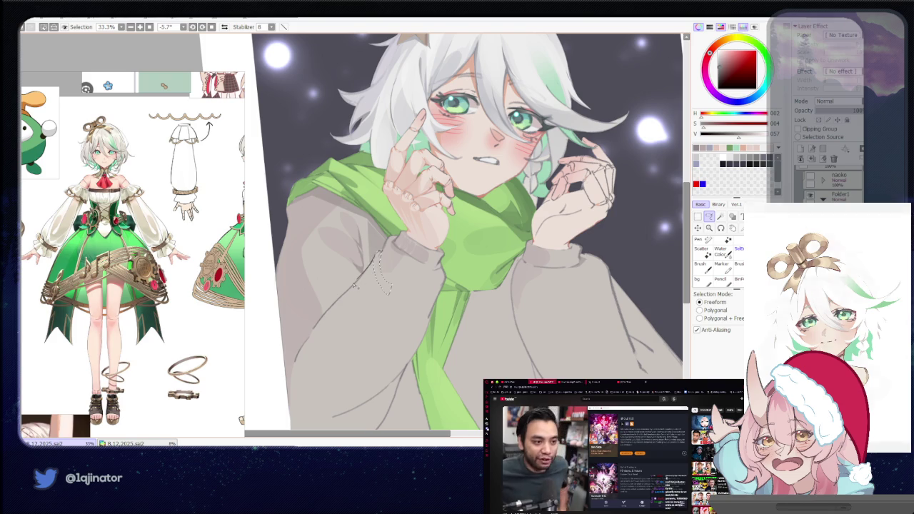
Lasso the left sleeve, enlarging the selection, and paint lighter shading inside.
drag(354, 286, 404, 284)
key(b)
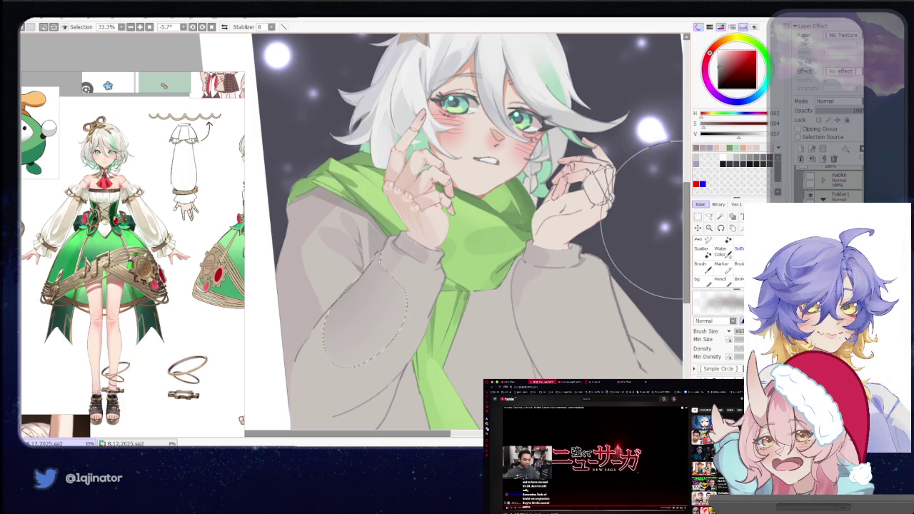
key(l)
mouse_move(349, 296)
mouse_down()
mouse_move(383, 267)
mouse_move(361, 375)
mouse_up()
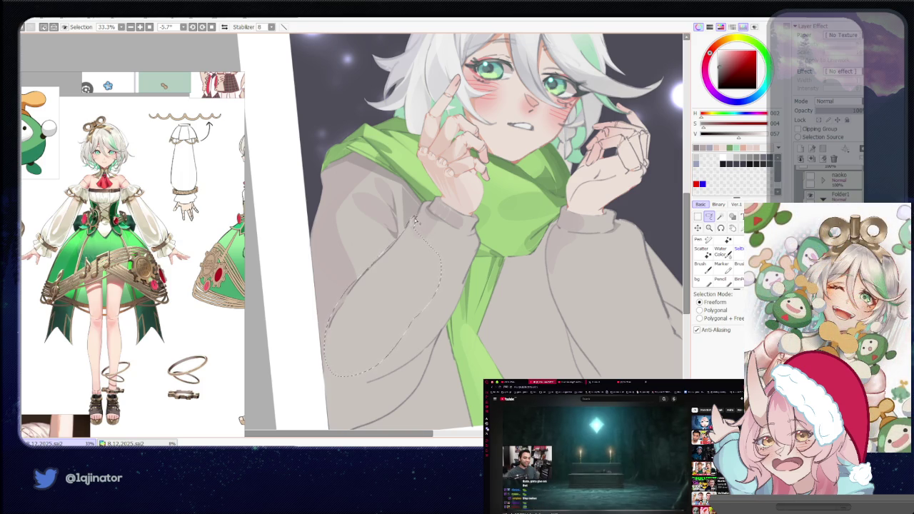
drag(413, 223, 379, 322)
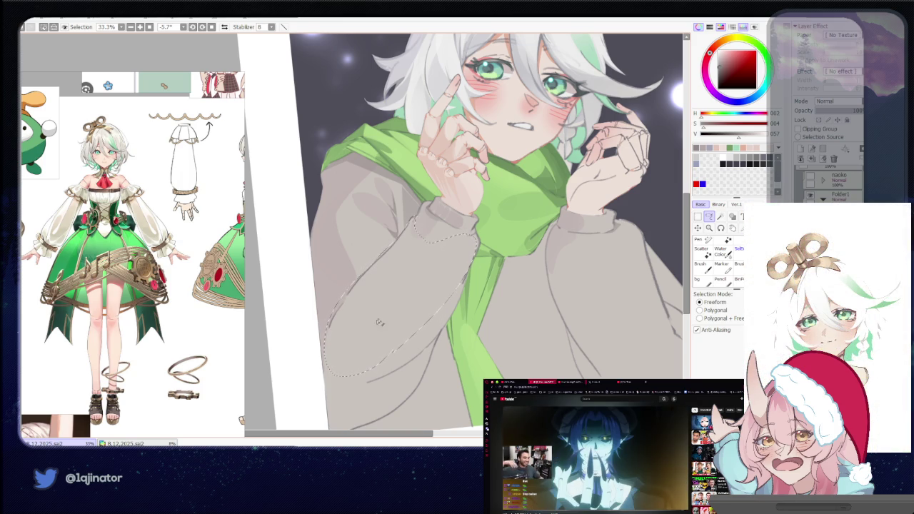
key(b)
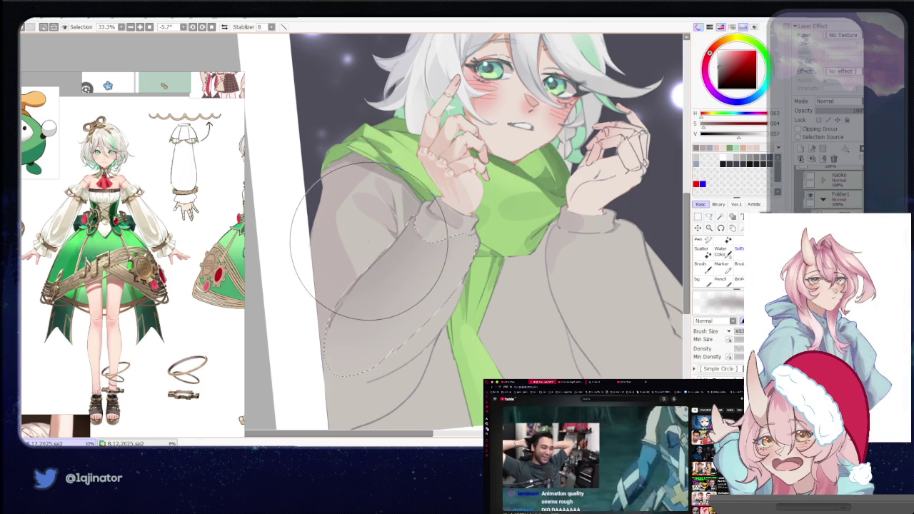
key(l)
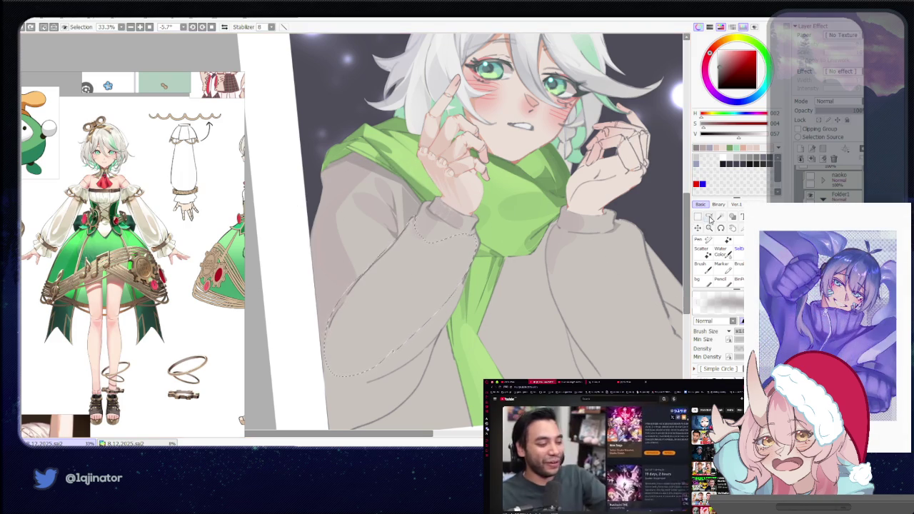
Add the lower sleeve to the selection, shade it, and zoom out.
drag(314, 314, 412, 393)
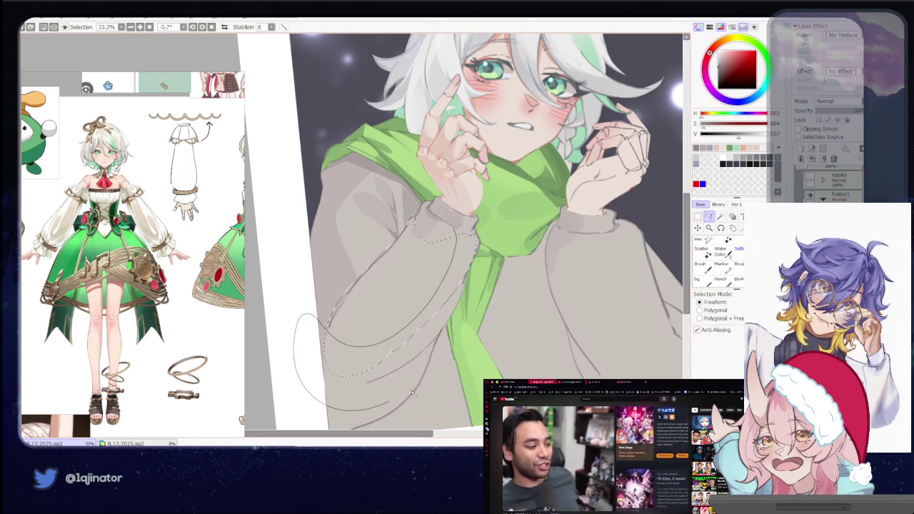
key(b)
key(l)
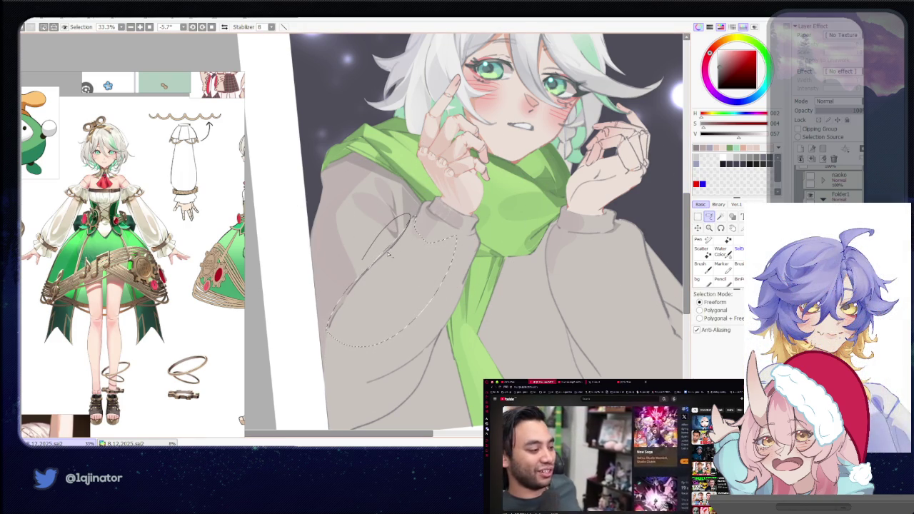
key(b)
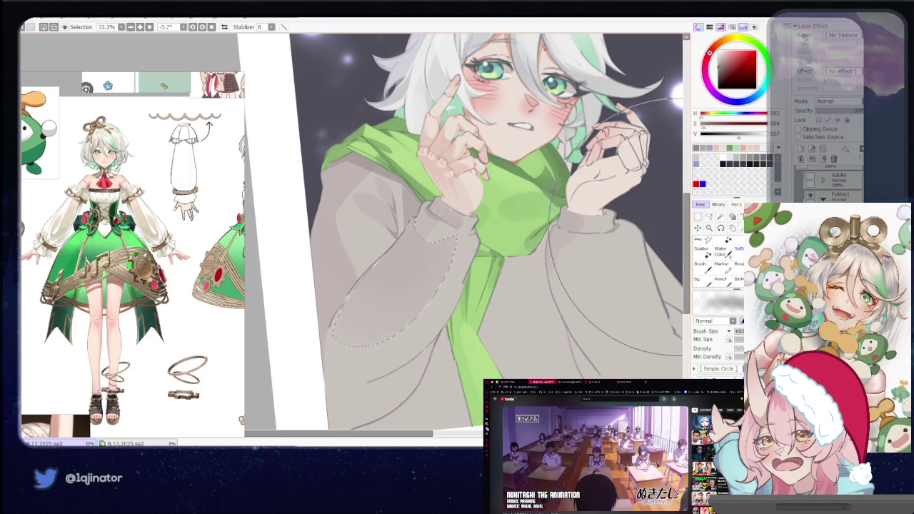
key(Page_Down)
key(l)
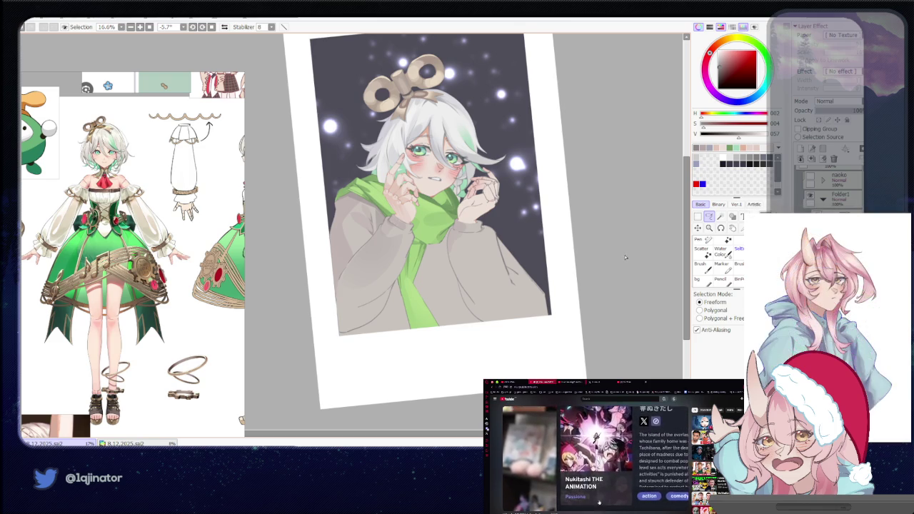
scroll(496, 238, up, 3)
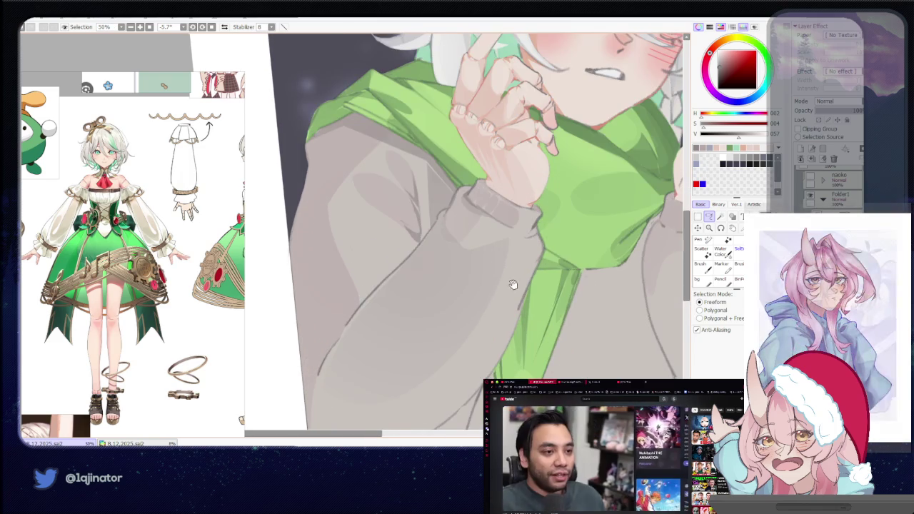
Sample the sweater grey, lighten it, and paint the lassoed left cuff with it.
drag(514, 285, 464, 314)
key(b)
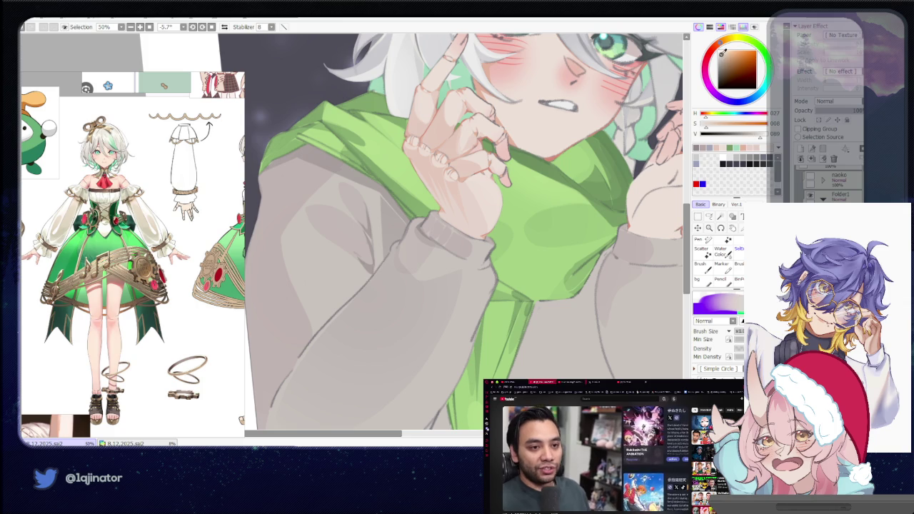
alt+click(489, 245)
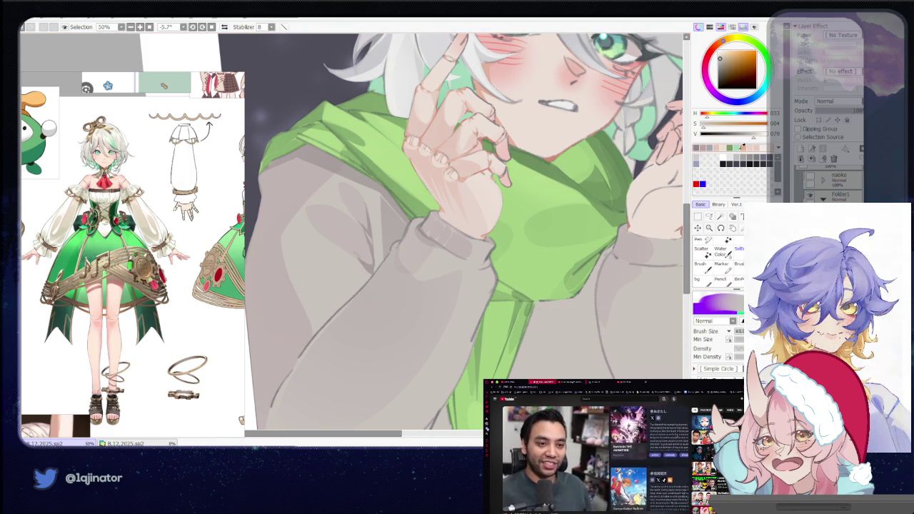
click(743, 146)
click(709, 219)
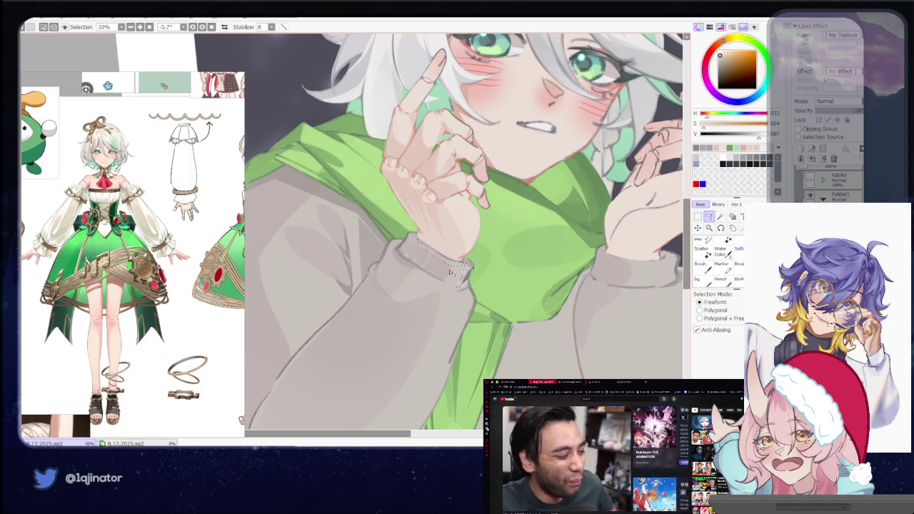
drag(418, 241, 466, 282)
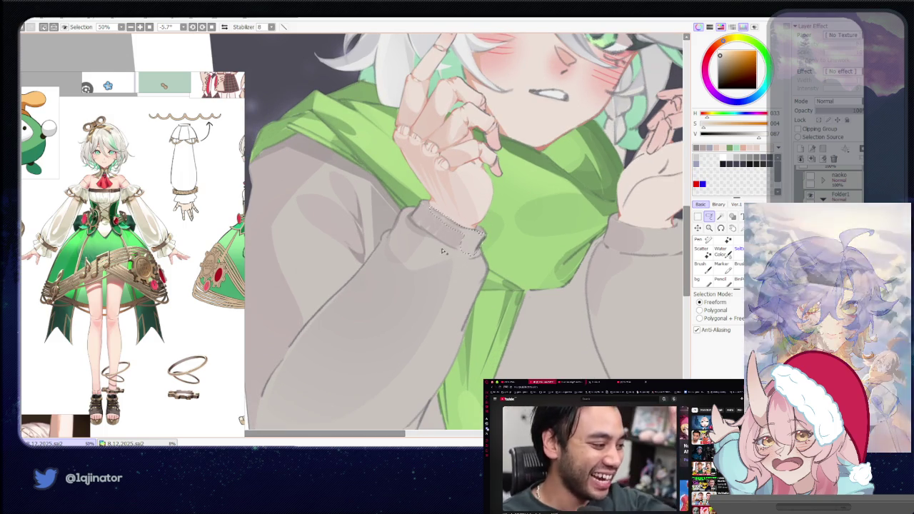
key(h)
mouse_move(430, 265)
mouse_down()
mouse_move(493, 226)
mouse_move(415, 270)
mouse_move(366, 241)
mouse_move(443, 232)
mouse_move(397, 225)
mouse_up()
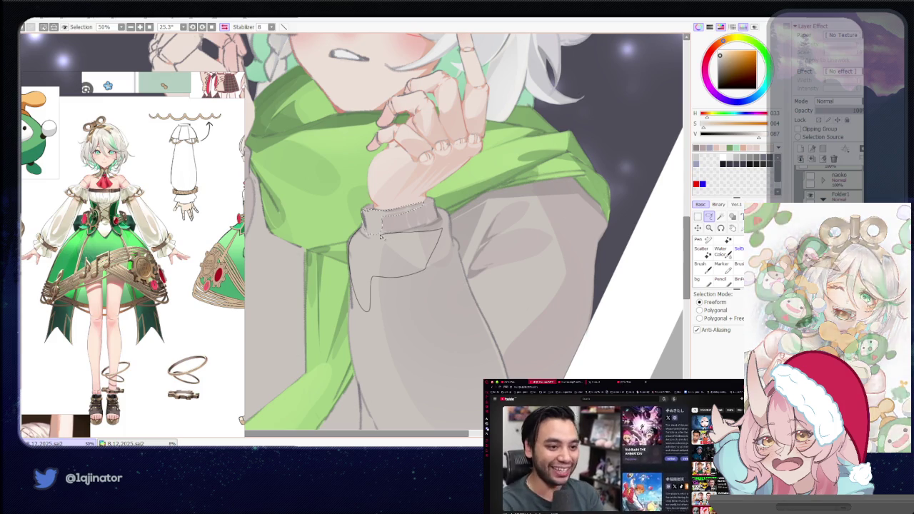
key(b)
click(412, 246)
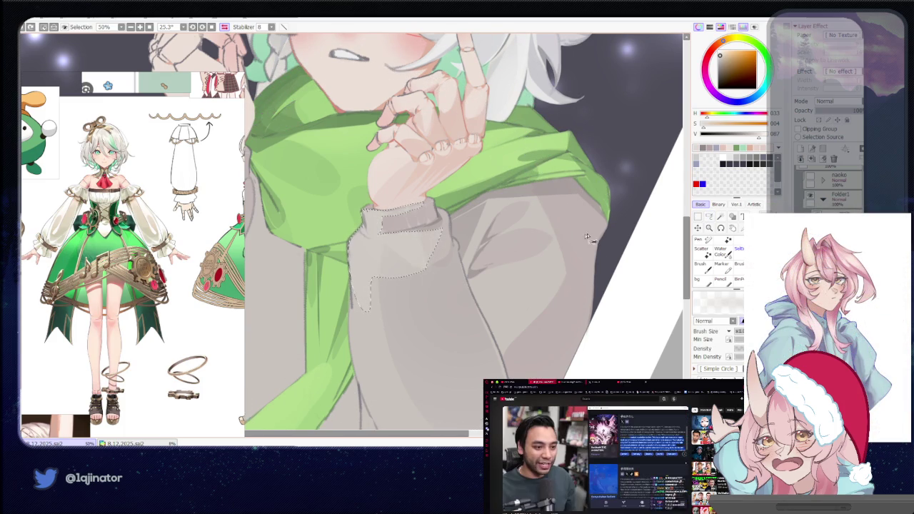
Lasso the sleeve below the cuff, then zoom out to the whole illustration.
click(707, 217)
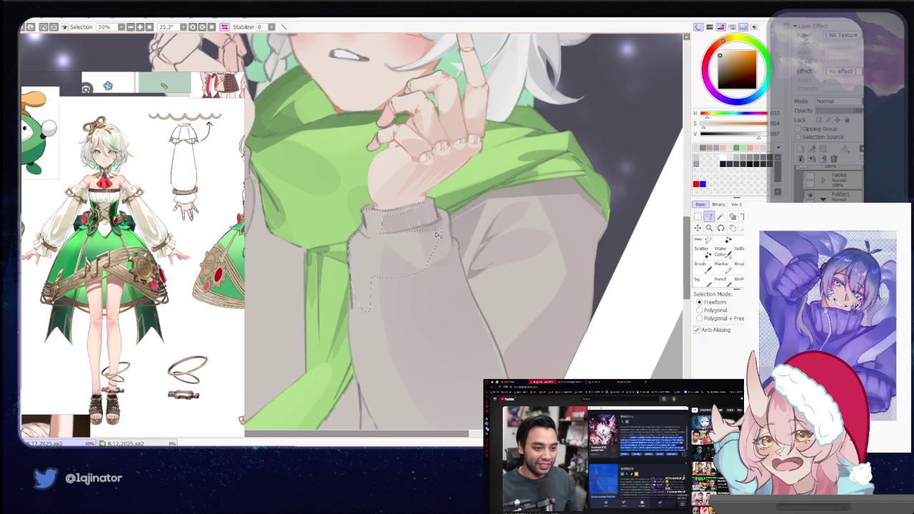
drag(422, 231, 456, 240)
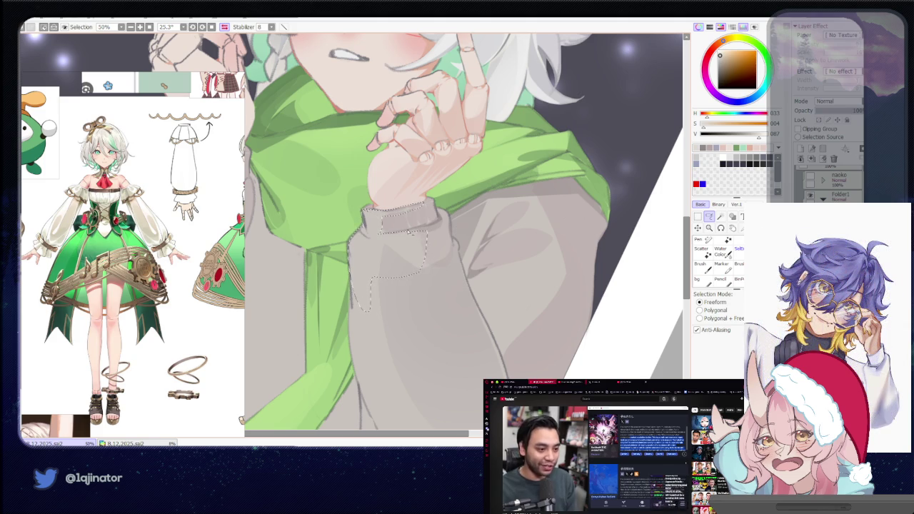
drag(420, 277, 419, 235)
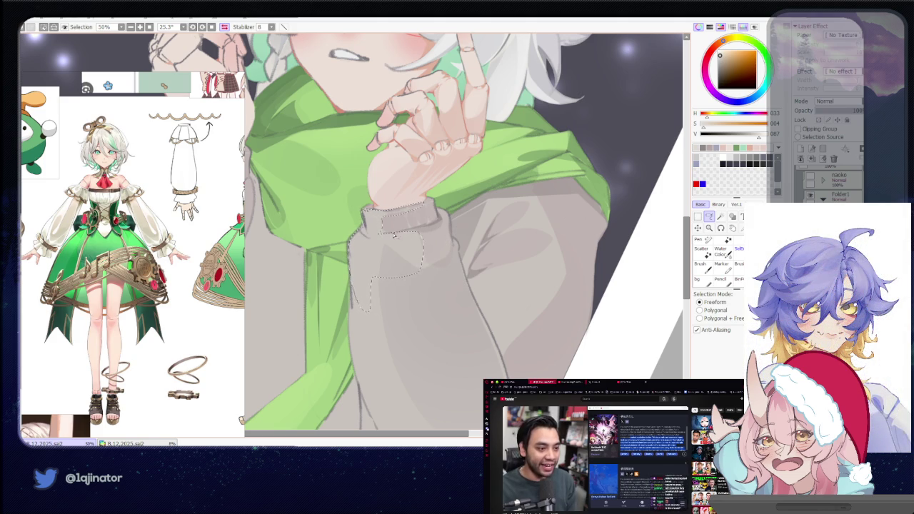
drag(431, 270, 429, 245)
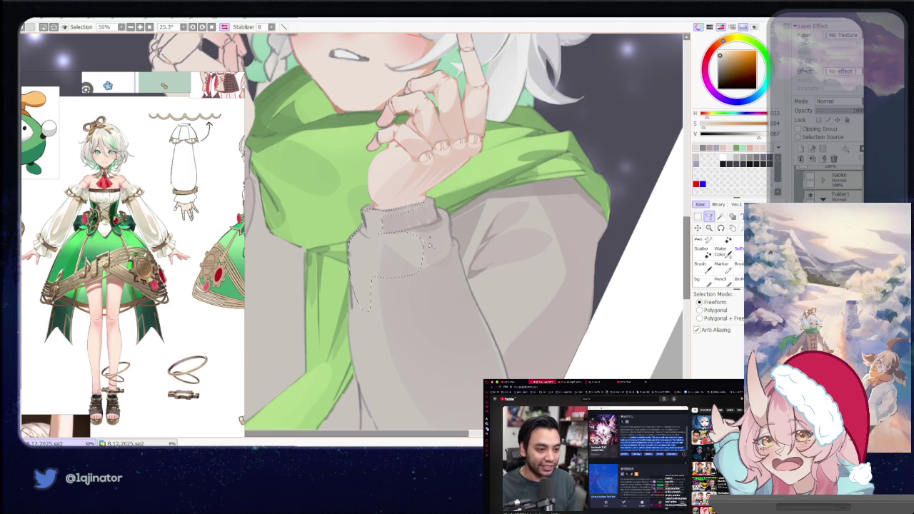
mouse_move(400, 334)
mouse_down()
mouse_move(408, 300)
mouse_move(378, 211)
mouse_up()
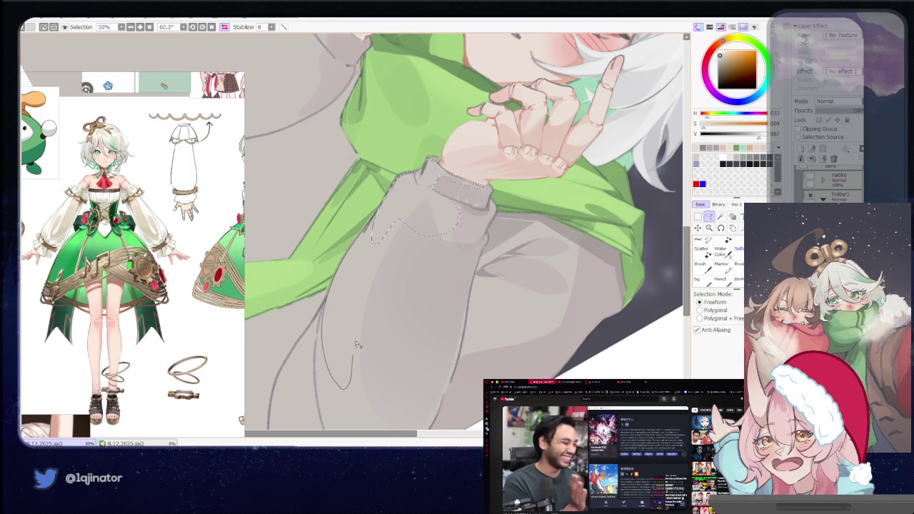
drag(436, 241, 428, 235)
key(b)
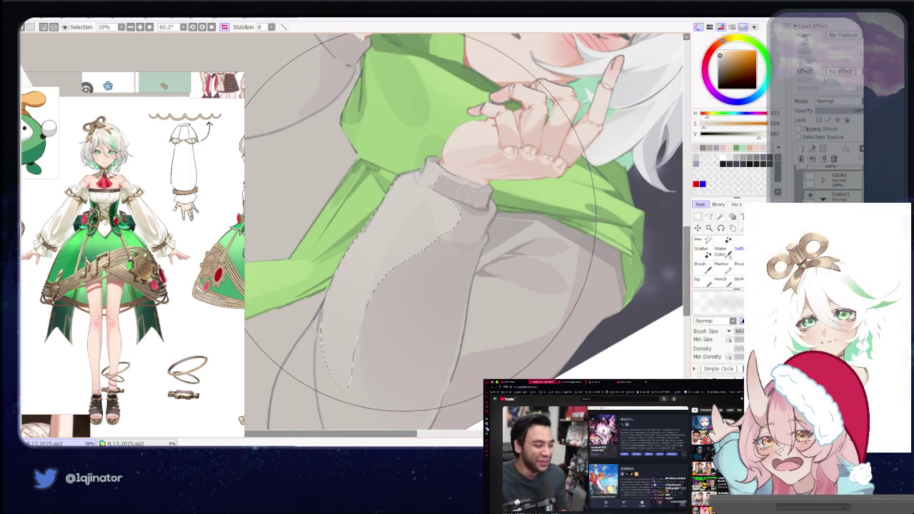
scroll(420, 222, down, 5)
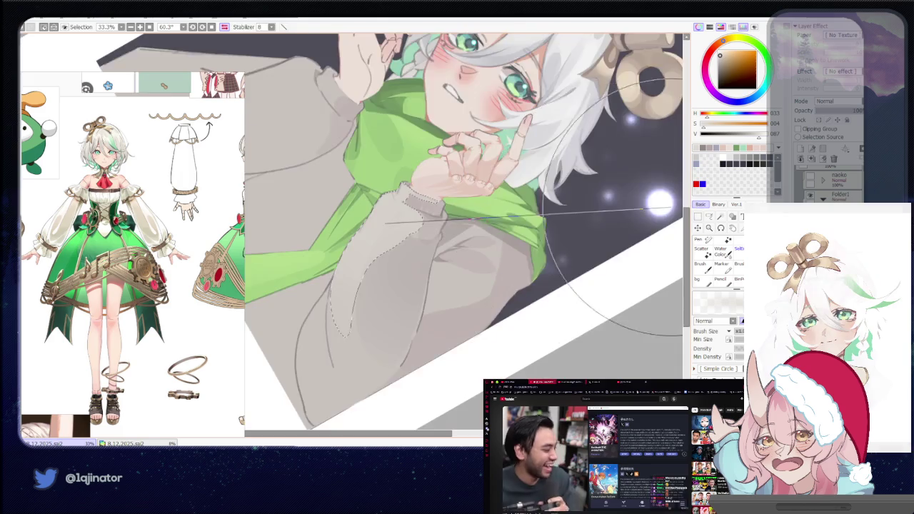
key(a)
scroll(533, 239, up, 2)
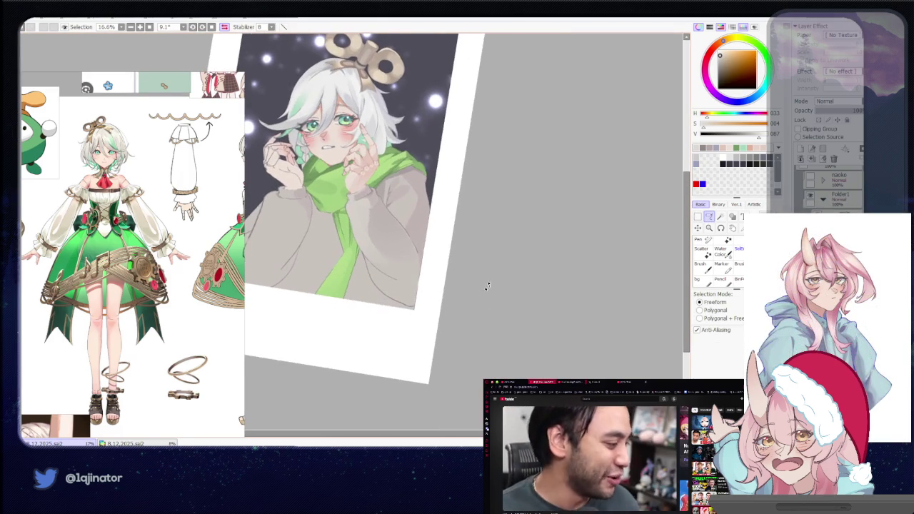
scroll(402, 270, up, 3)
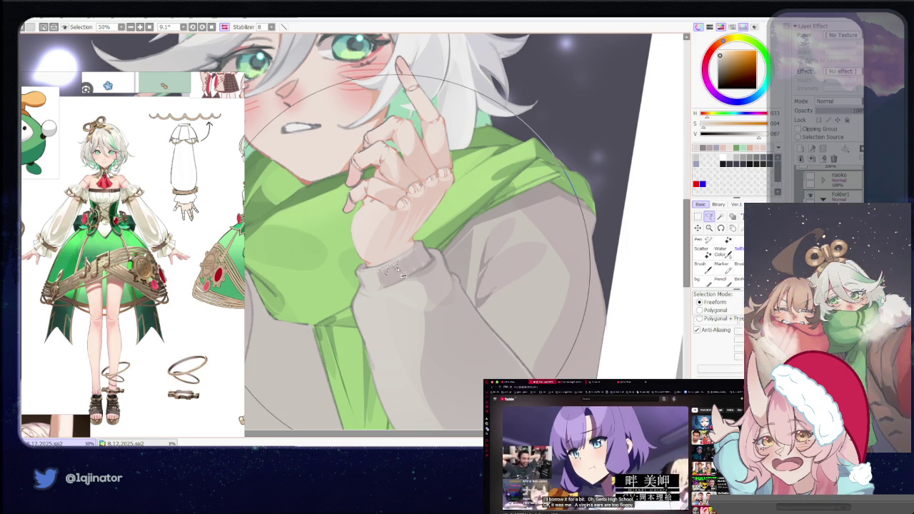
key(b)
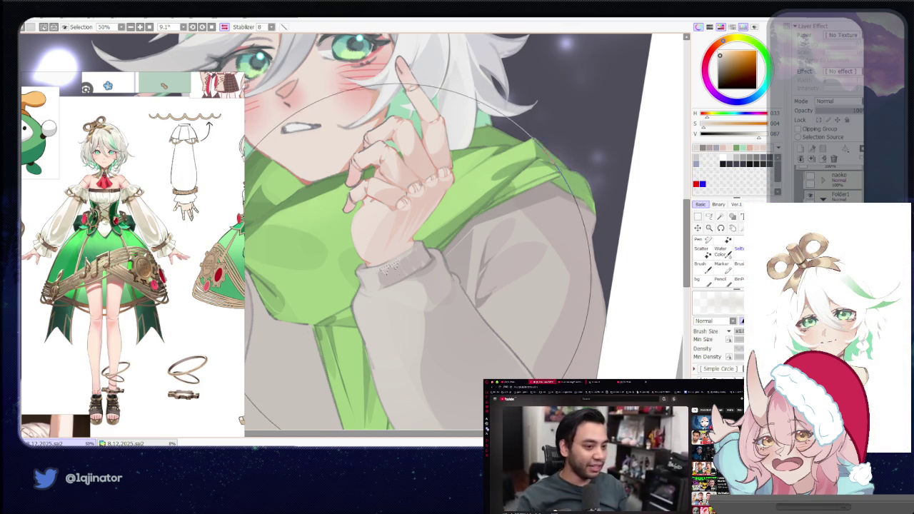
key(h)
key(minus)
key(s)
mouse_move(436, 236)
mouse_down()
mouse_move(443, 278)
mouse_move(457, 276)
mouse_move(472, 296)
mouse_up()
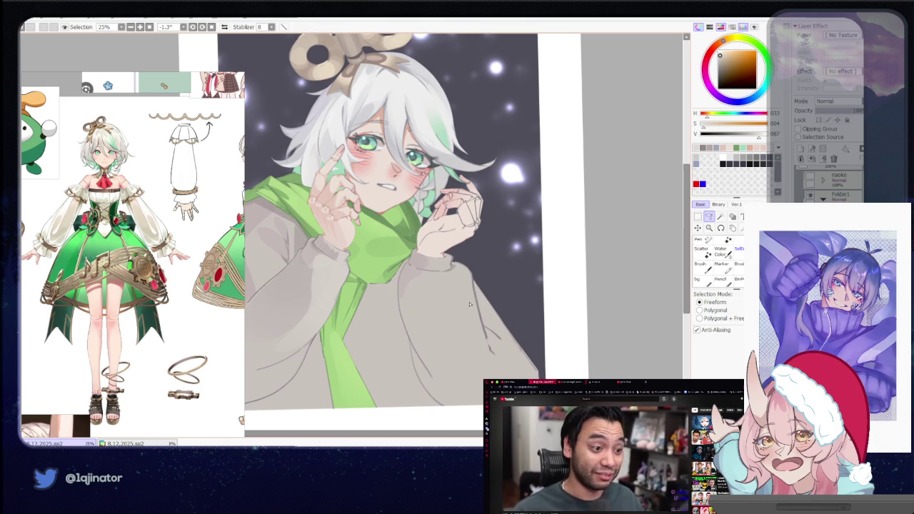
key(plus)
drag(470, 304, 483, 274)
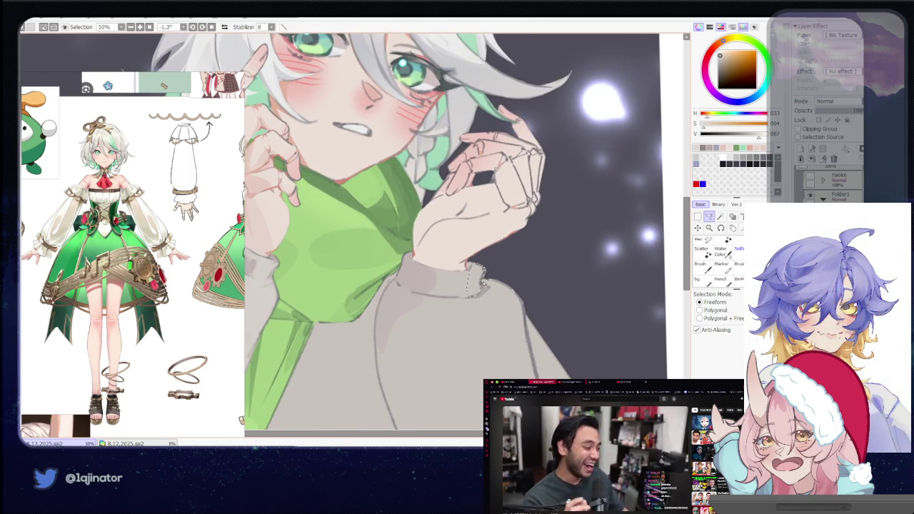
key(minus)
key(minus)
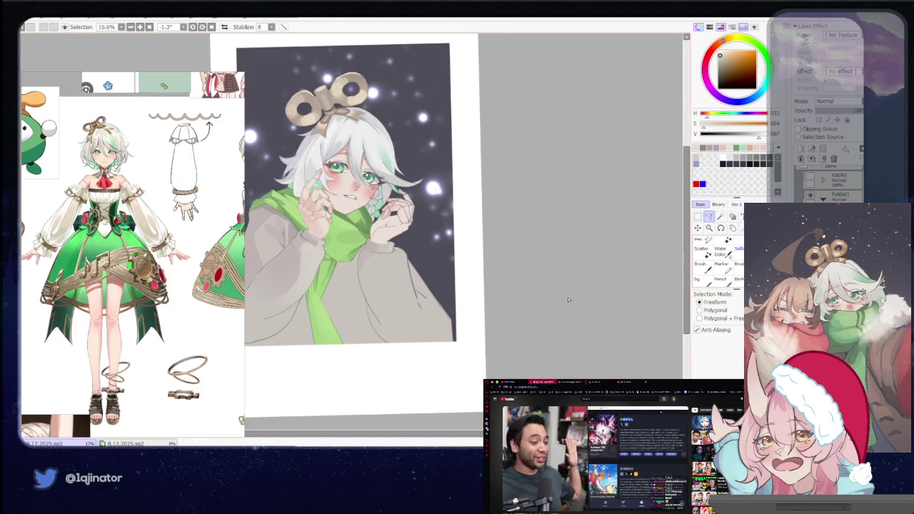
Zoom in and lasso the sweater cuff under the girl's right hand for ribbing lines.
key(plus)
key(plus)
drag(546, 304, 409, 292)
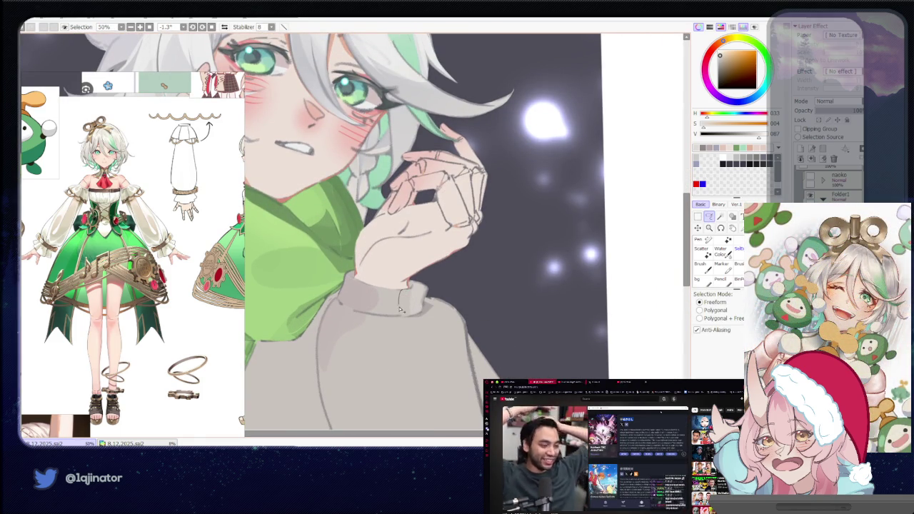
drag(403, 314, 396, 293)
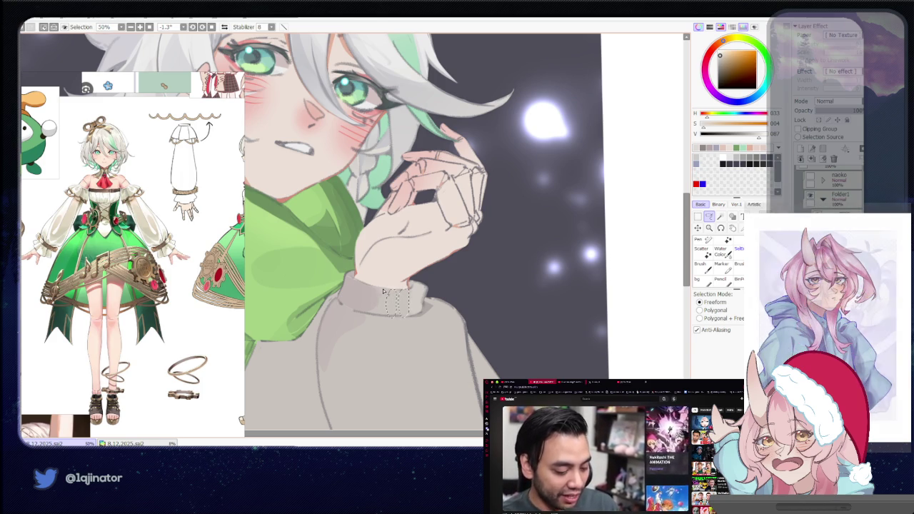
drag(398, 293, 372, 312)
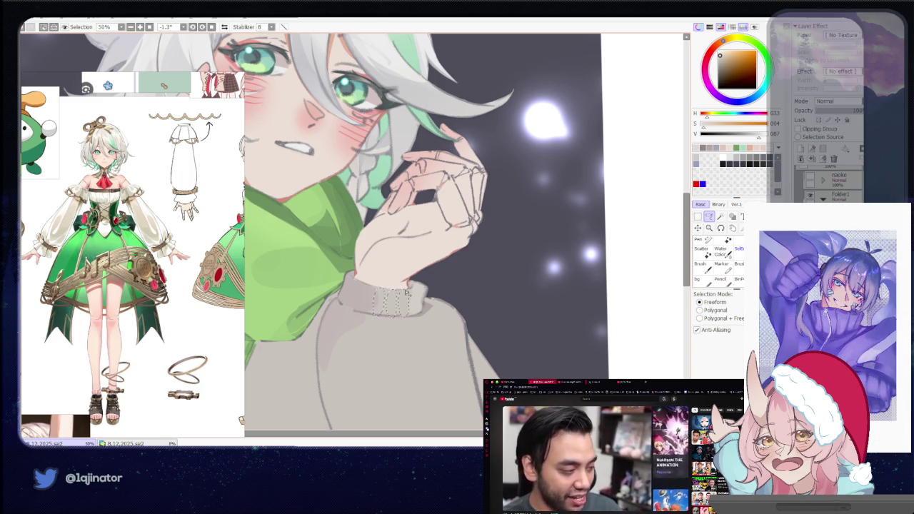
Rotate the canvas, lasso the sleeve below the cuff and brush over it, then zoom out.
key(Delete)
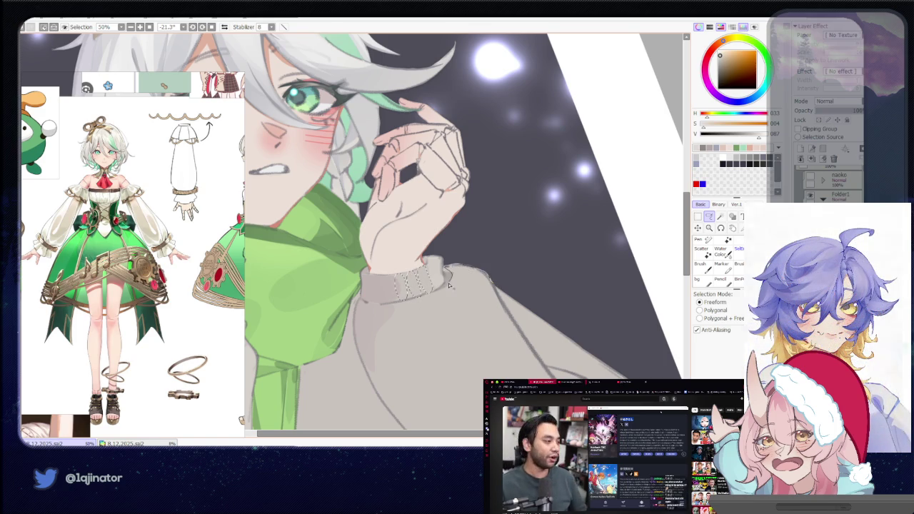
drag(450, 285, 459, 407)
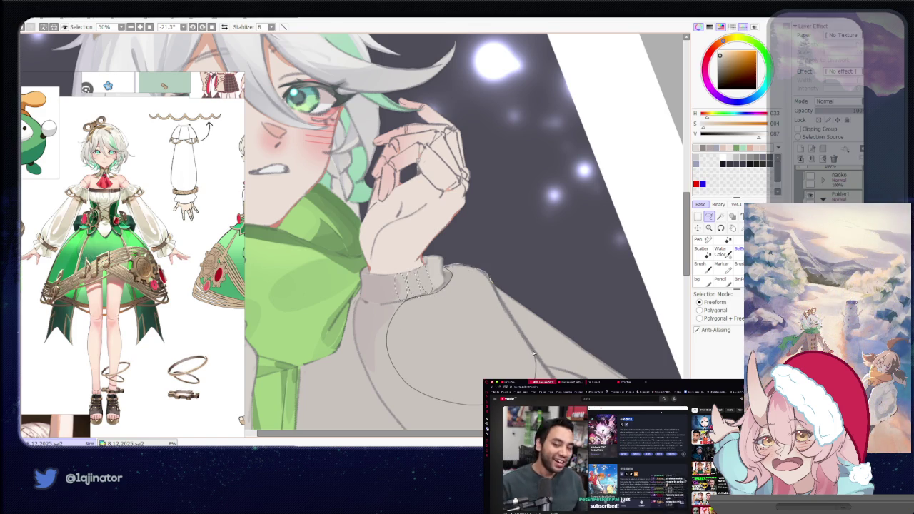
key(b)
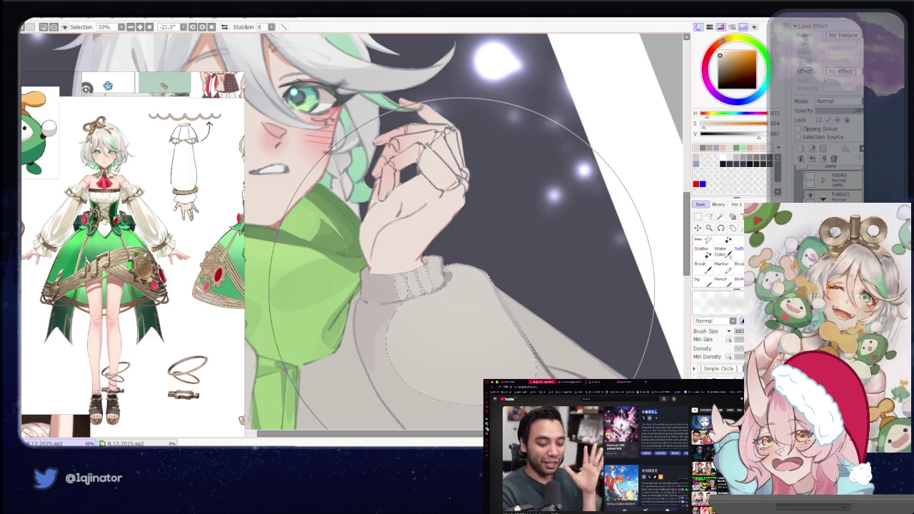
drag(457, 322, 612, 217)
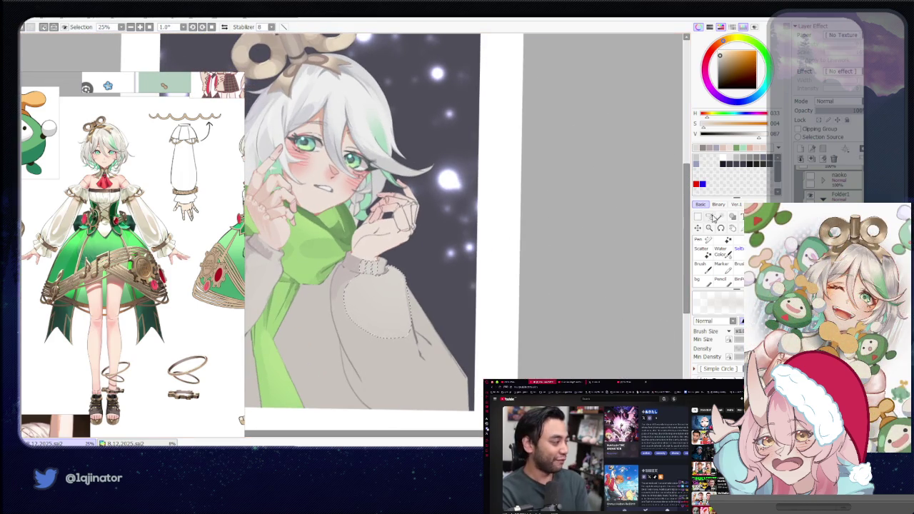
click(710, 220)
drag(492, 237, 551, 205)
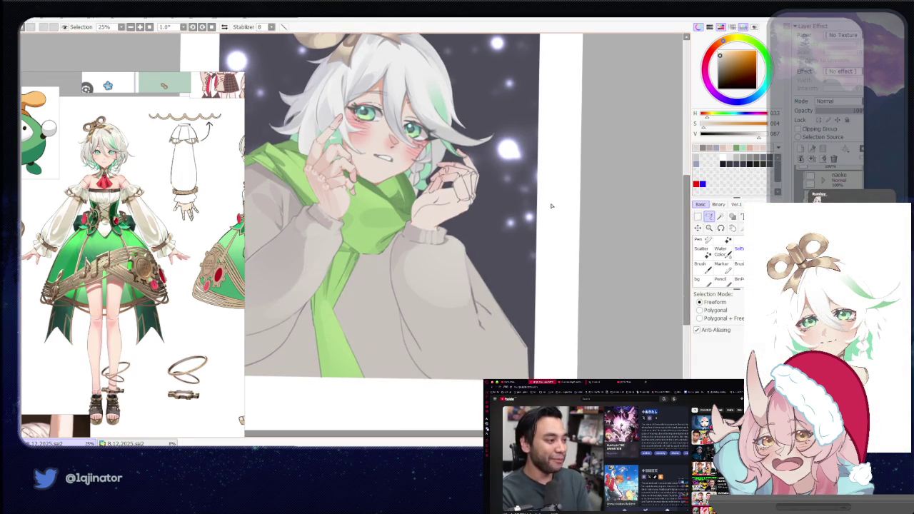
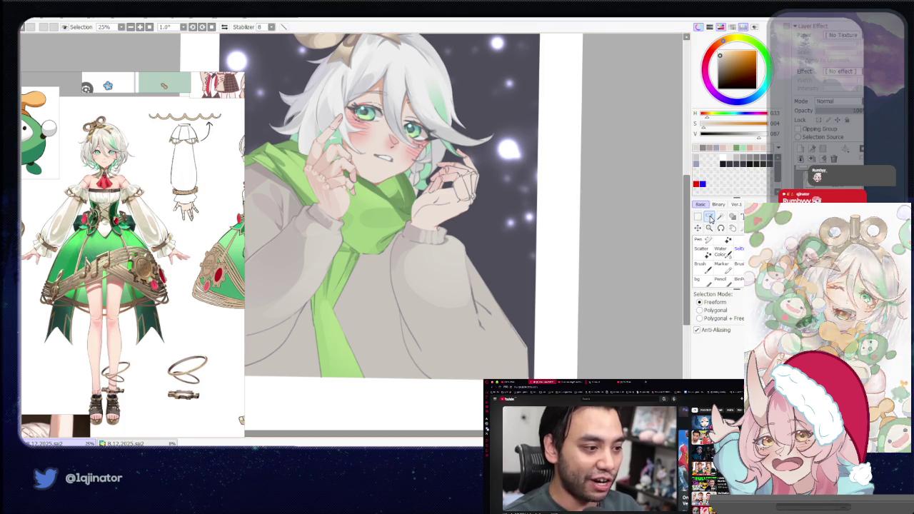
Pan and zoom in on the girl's grey sweater.
drag(397, 292, 494, 253)
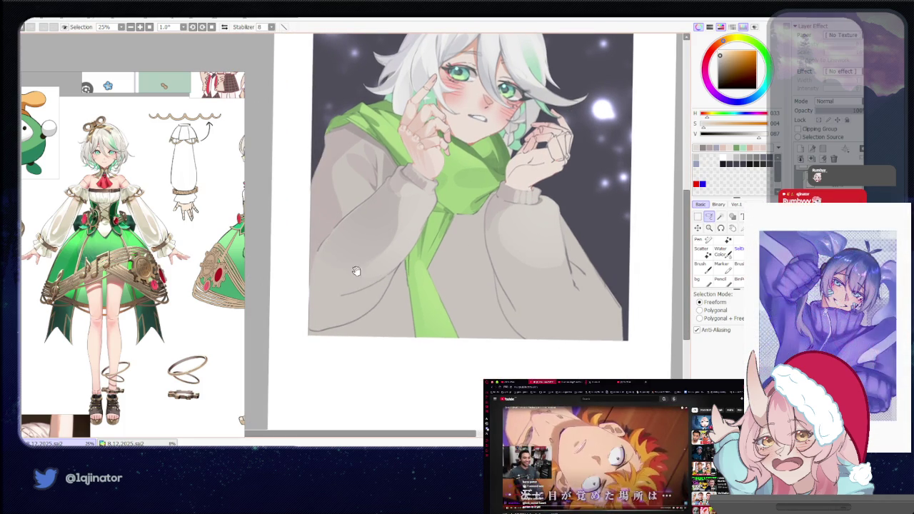
scroll(357, 275, up, 1)
scroll(357, 279, up, 1)
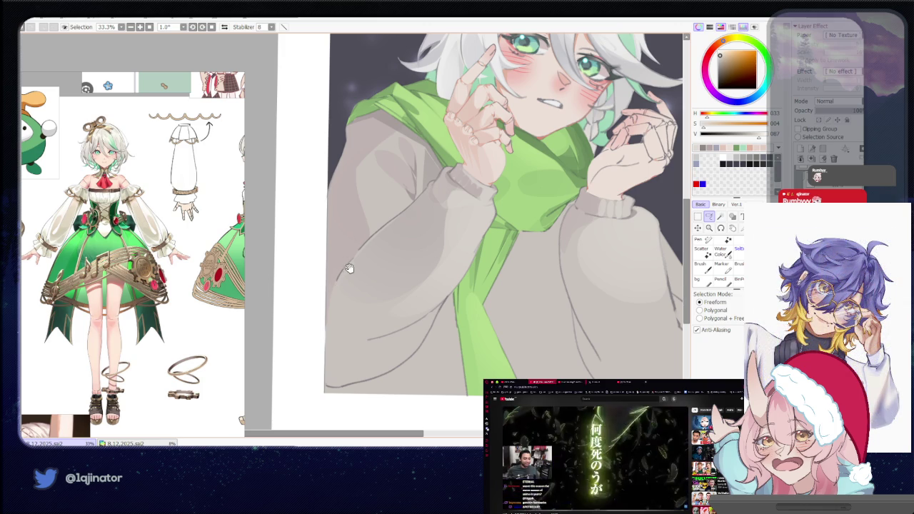
drag(374, 250, 350, 289)
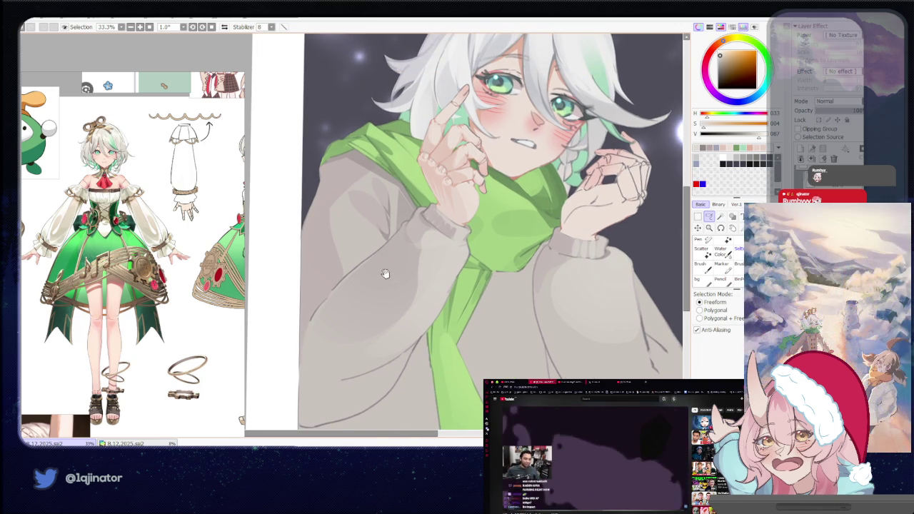
drag(383, 275, 390, 309)
scroll(366, 297, up, 1)
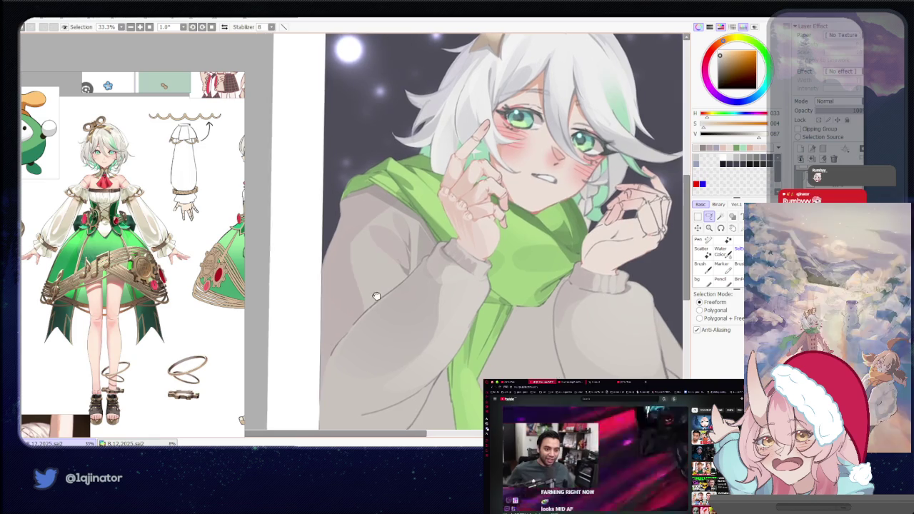
scroll(366, 296, up, 1)
scroll(365, 296, up, 1)
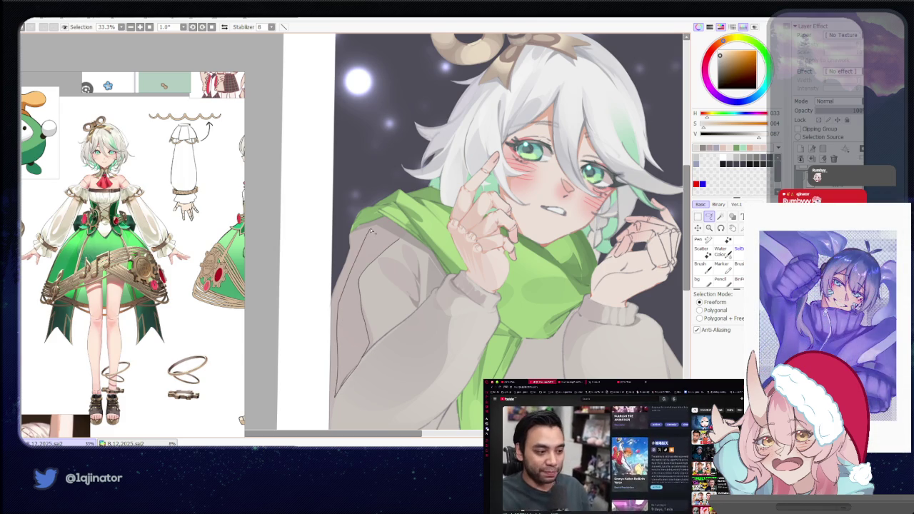
Lasso-select the sweater's outer left edge and switch to the brush.
mouse_move(373, 227)
mouse_down()
mouse_move(396, 259)
mouse_move(391, 272)
mouse_up()
key(b)
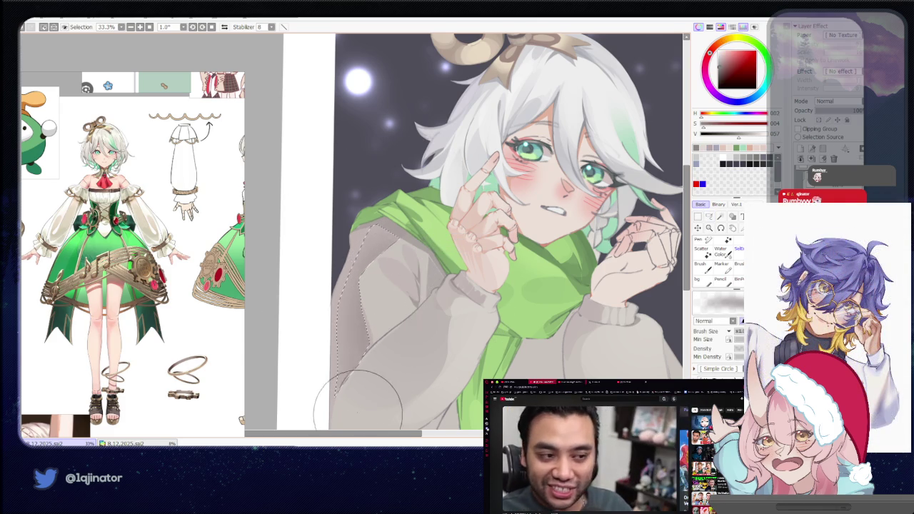
drag(330, 433, 348, 398)
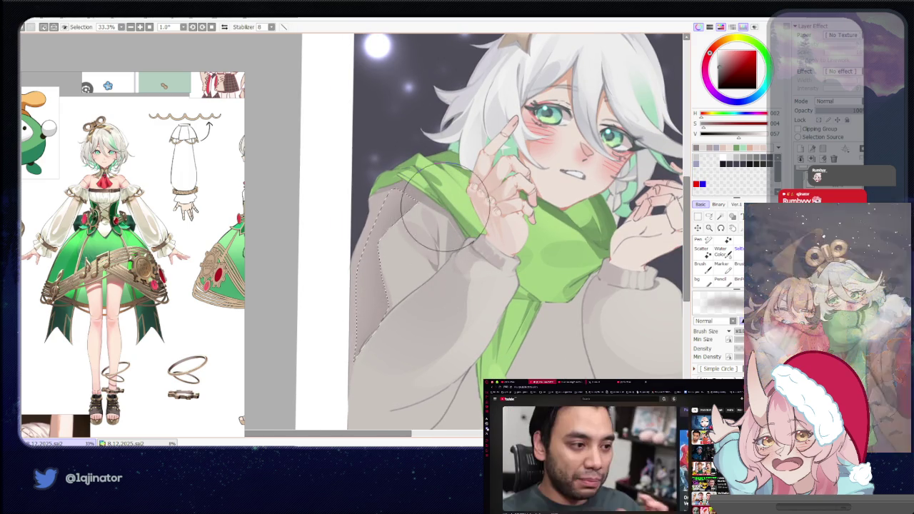
scroll(354, 234, down, 2)
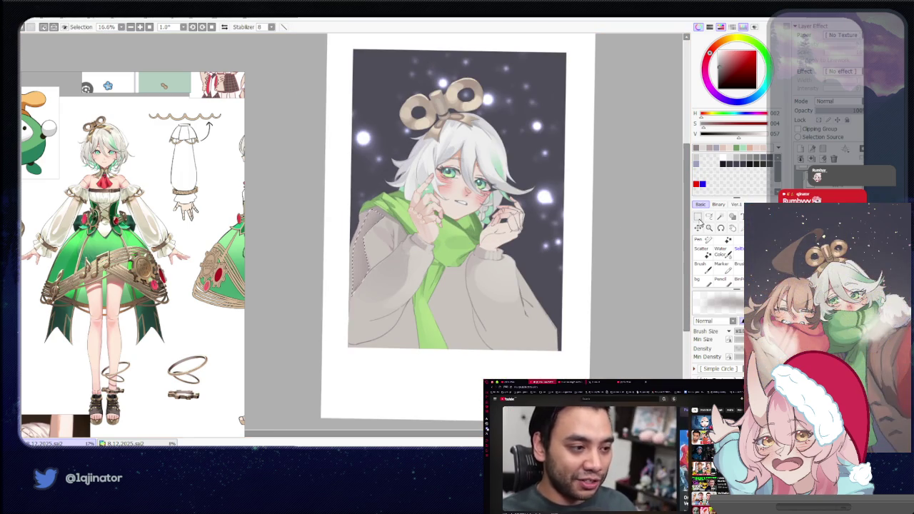
Make a first lasso selection on the left sleeve fold, then deselect it.
click(709, 216)
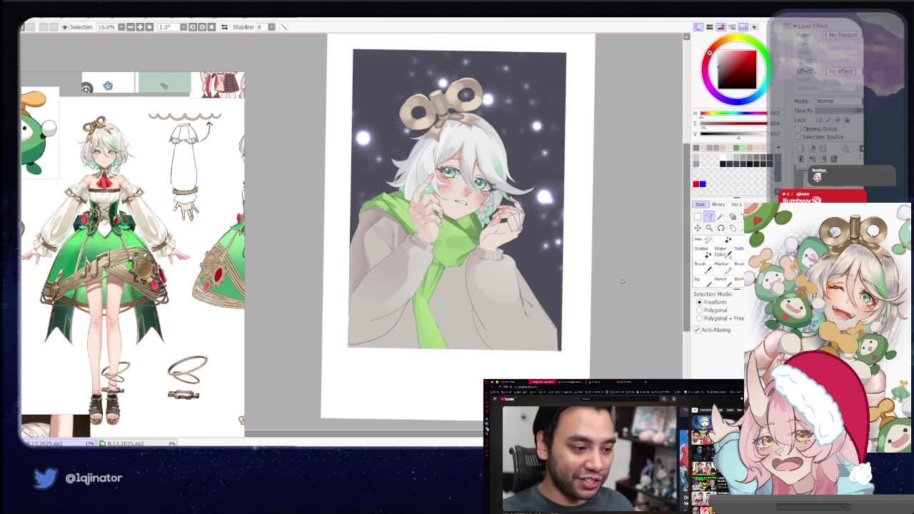
scroll(589, 288, up, 1)
scroll(543, 271, up, 1)
scroll(500, 257, up, 1)
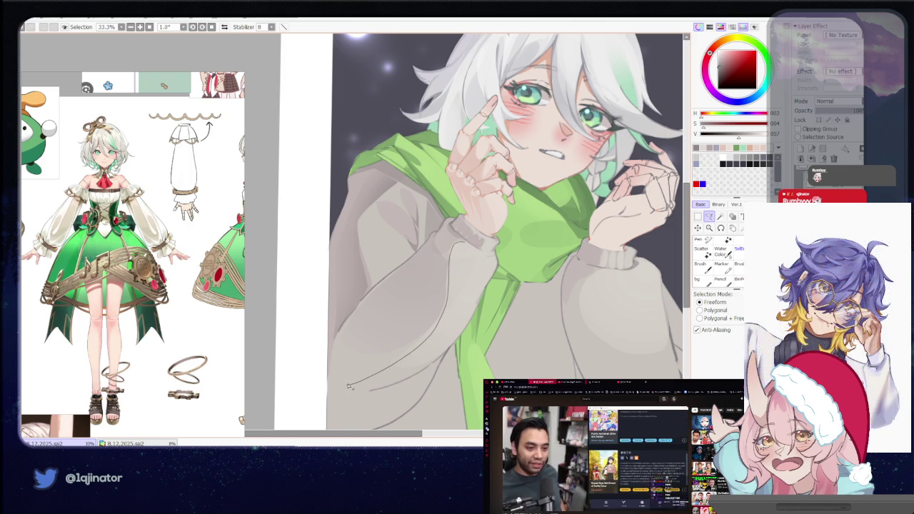
drag(446, 236, 449, 238)
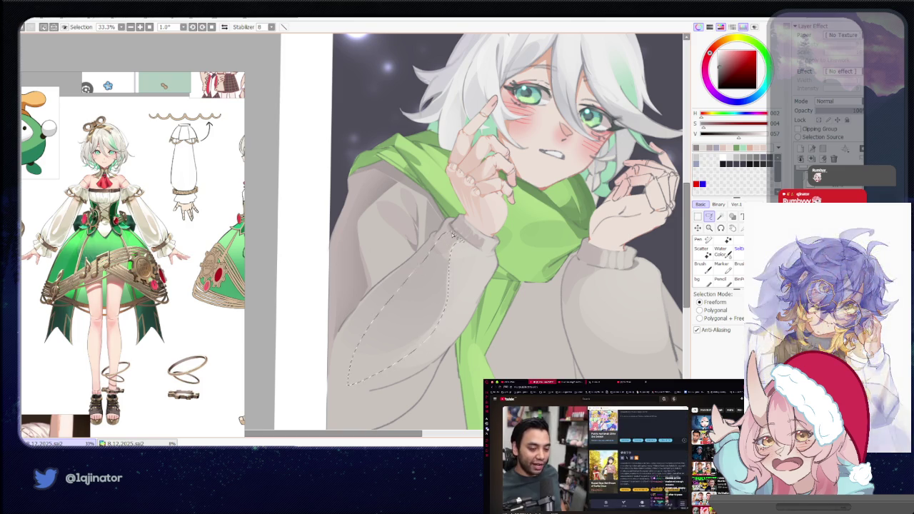
key(b)
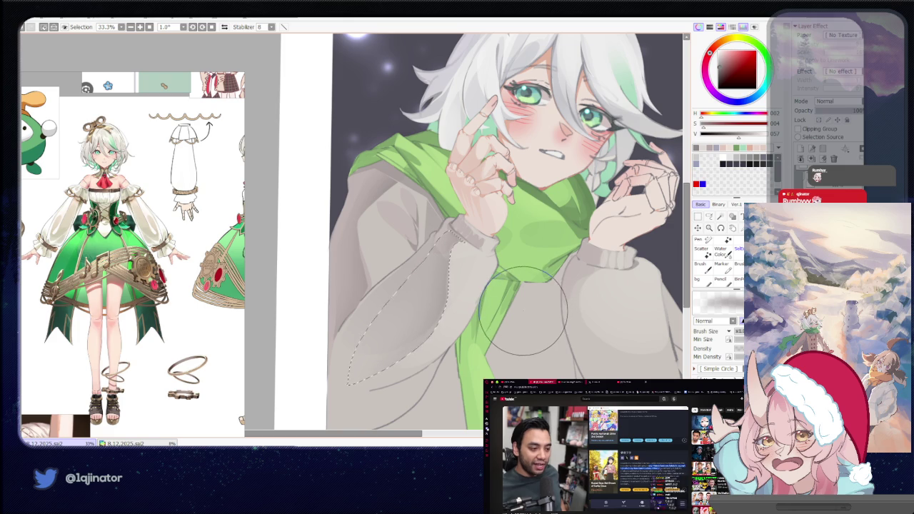
key(ctrl+d)
Reselect the lower sleeve fold with the Lasso, tilt the view, and switch to the brush.
key(l)
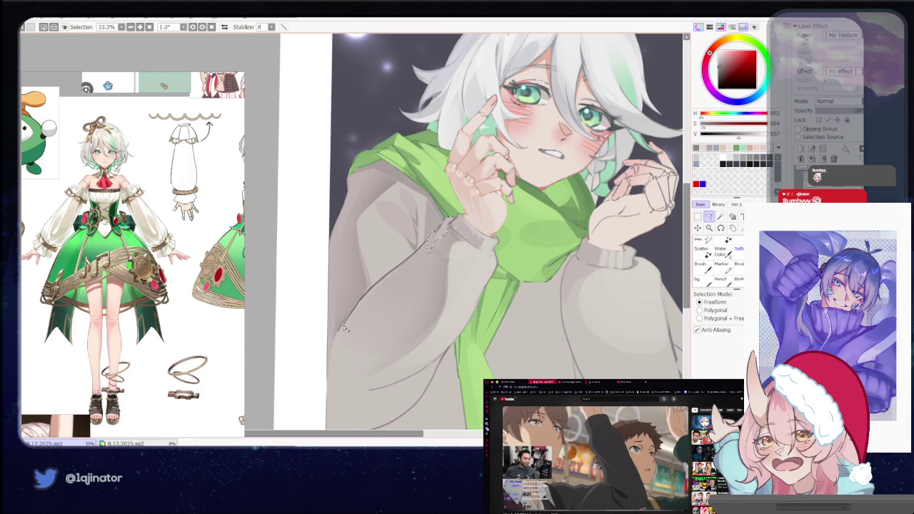
mouse_move(327, 364)
mouse_down()
mouse_move(348, 418)
mouse_move(423, 218)
mouse_up()
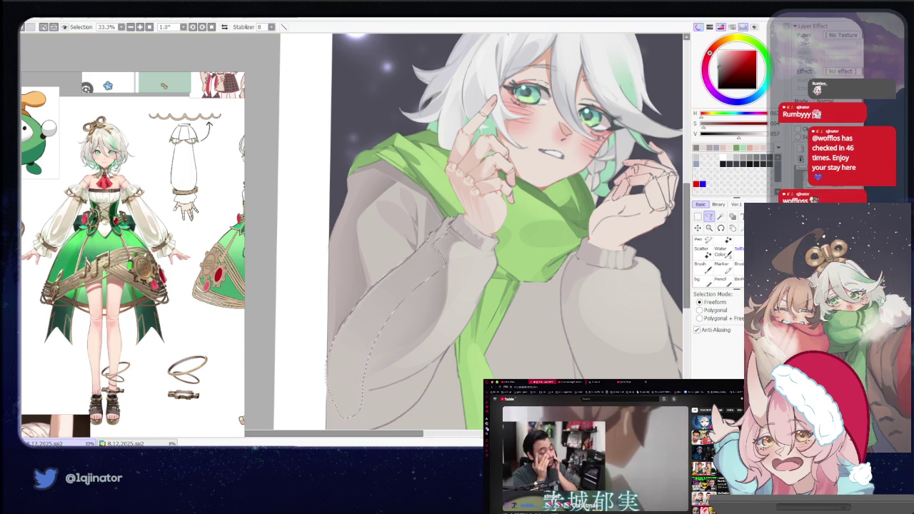
key(b)
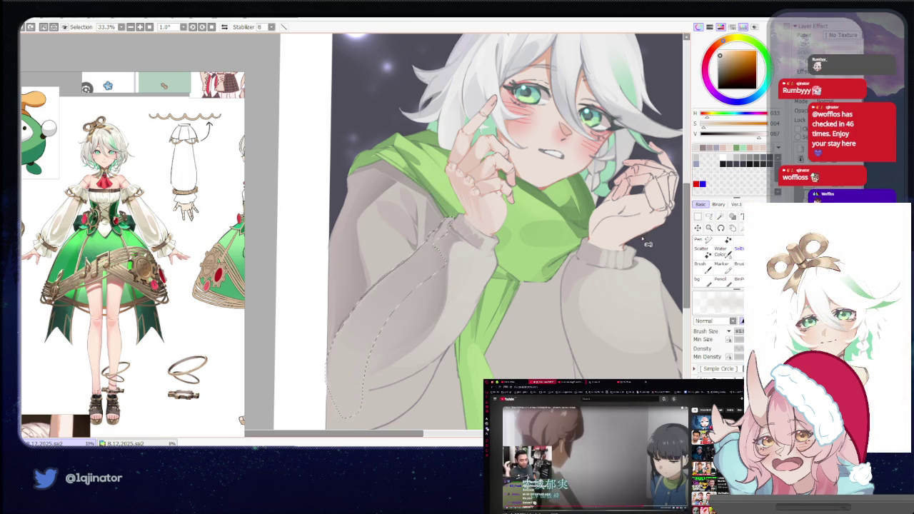
key(l)
key(ctrl+d)
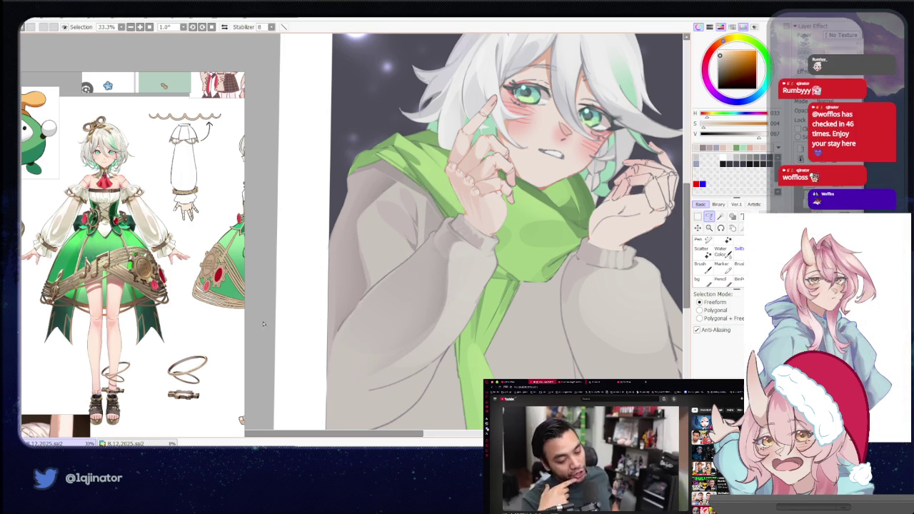
key(Delete)
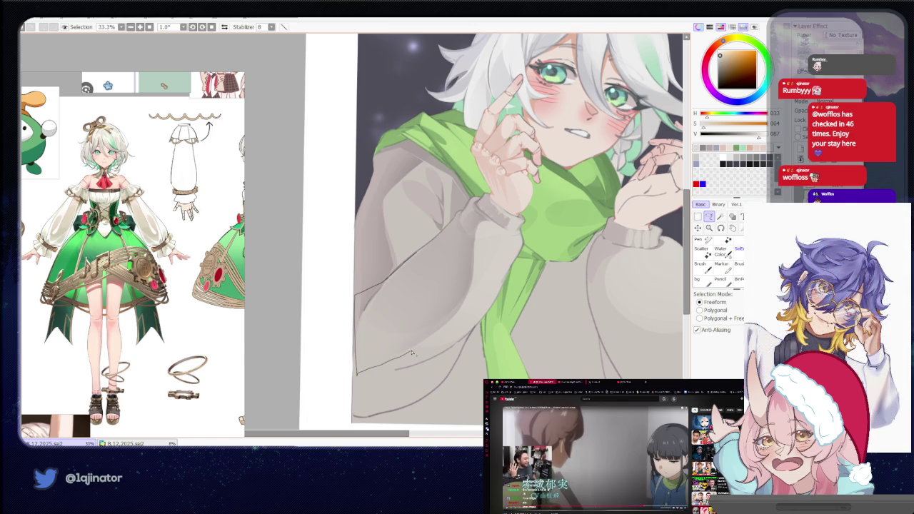
drag(404, 301, 413, 274)
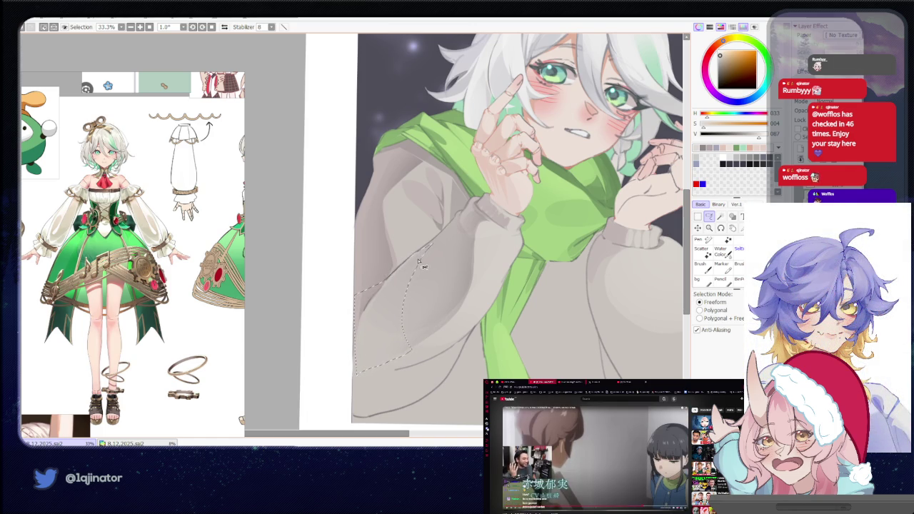
key(b)
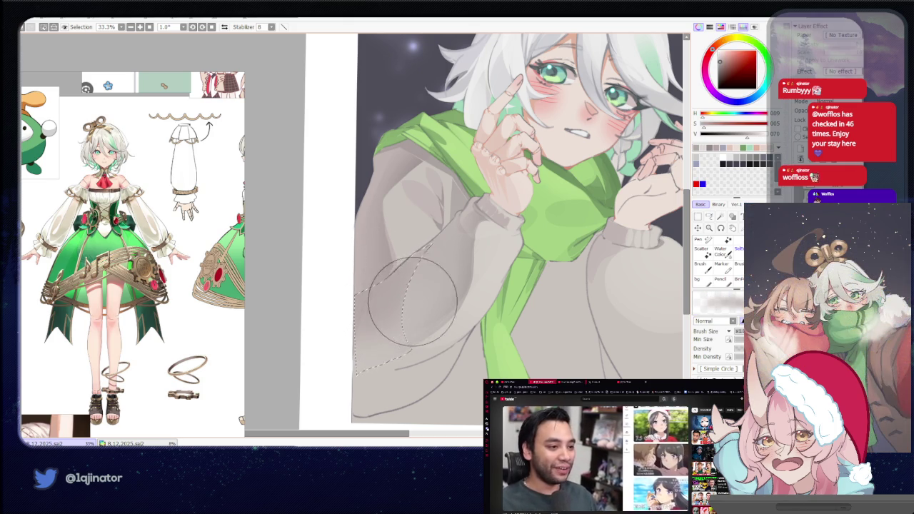
scroll(281, 357, down, 1)
Zoom in and lasso a closed selection around the left sleeve's lower edge.
key(l)
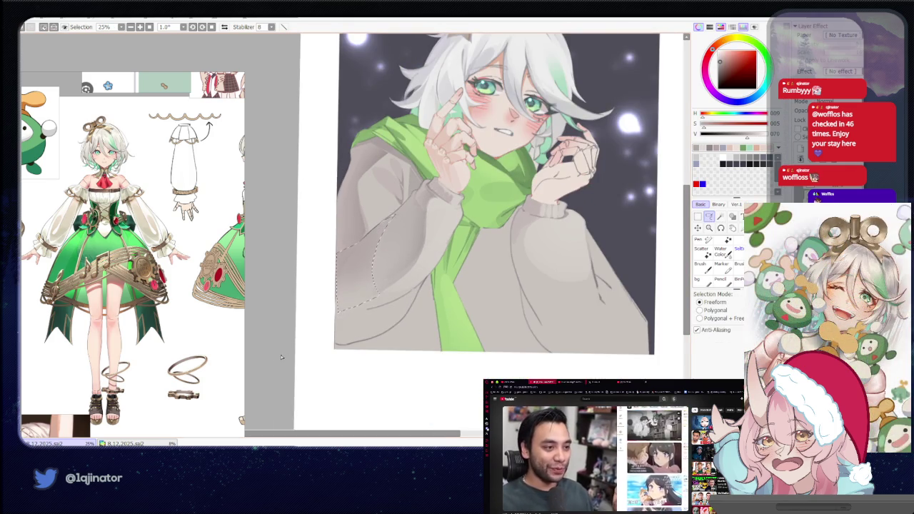
scroll(281, 357, up, 1)
scroll(419, 271, up, 1)
drag(374, 274, 420, 280)
drag(442, 327, 344, 356)
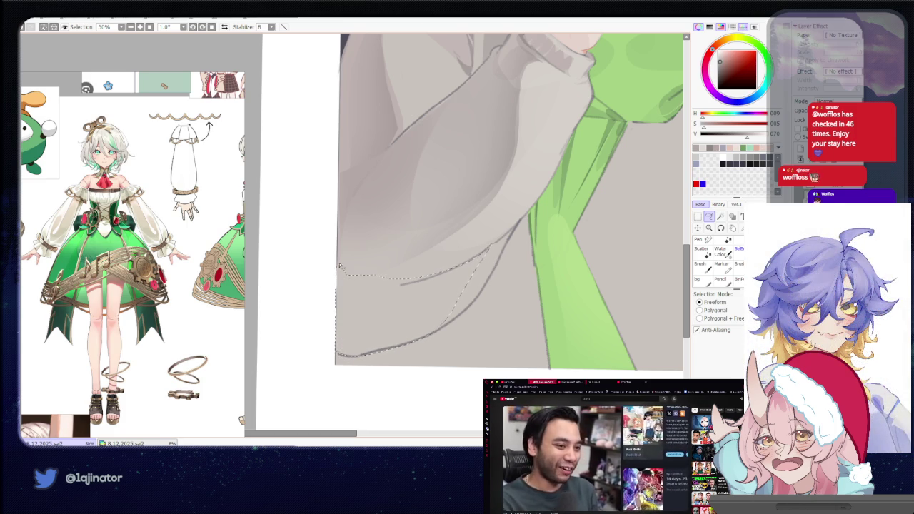
scroll(340, 267, up, 1)
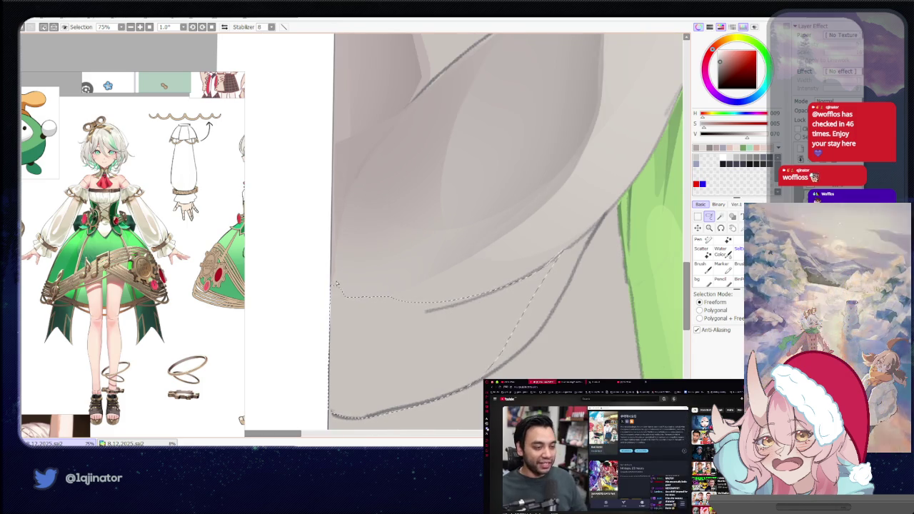
scroll(343, 265, down, 1)
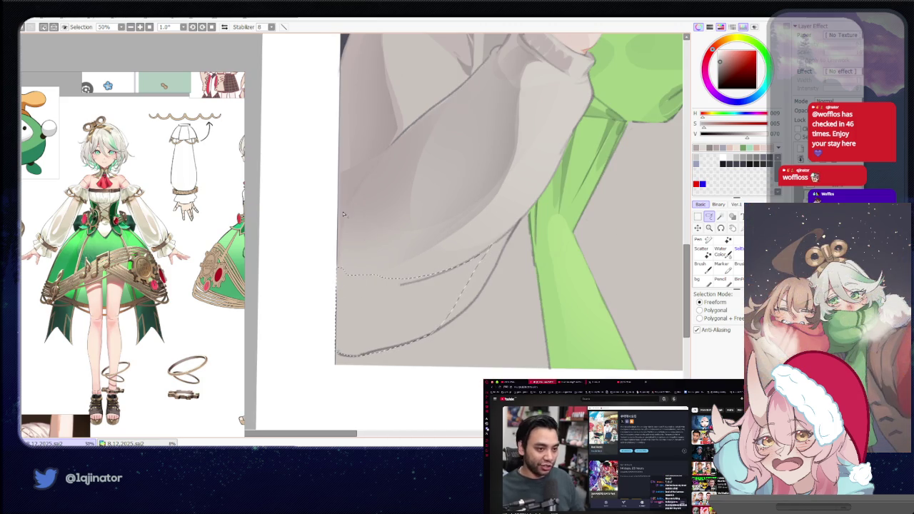
drag(342, 192, 465, 262)
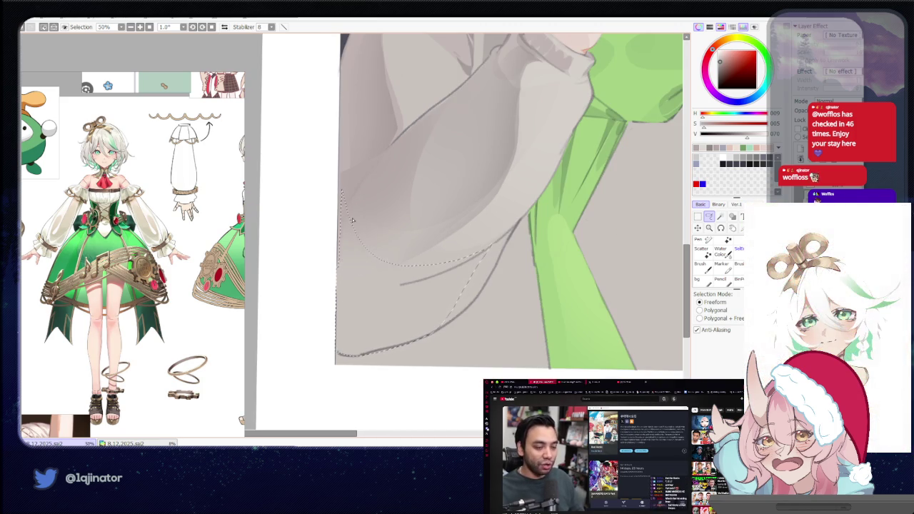
scroll(343, 289, down, 1)
Brush darker shading inside the sleeve selection, drop the selection, and tilt the view.
key(b)
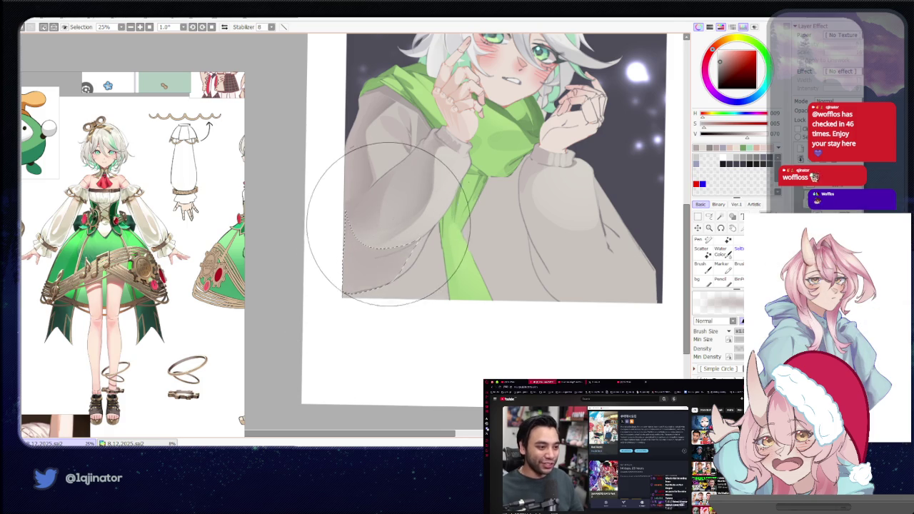
drag(389, 224, 492, 206)
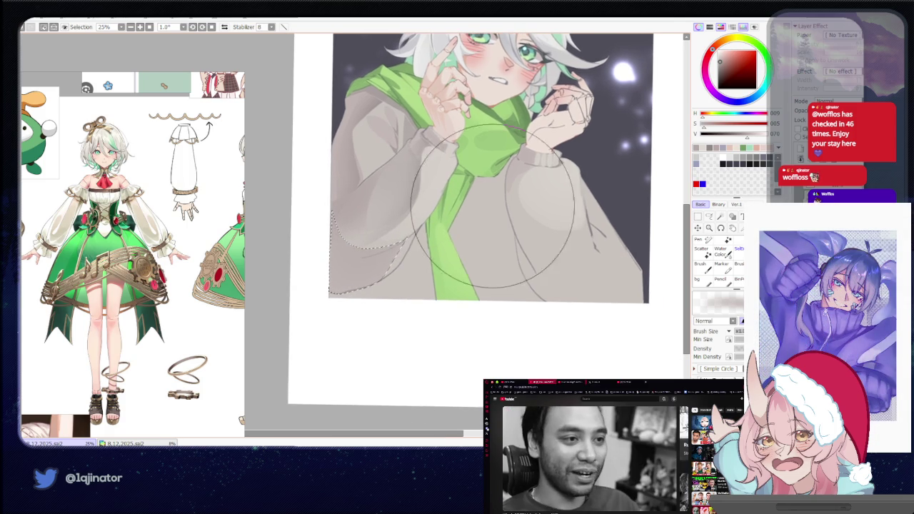
key(l)
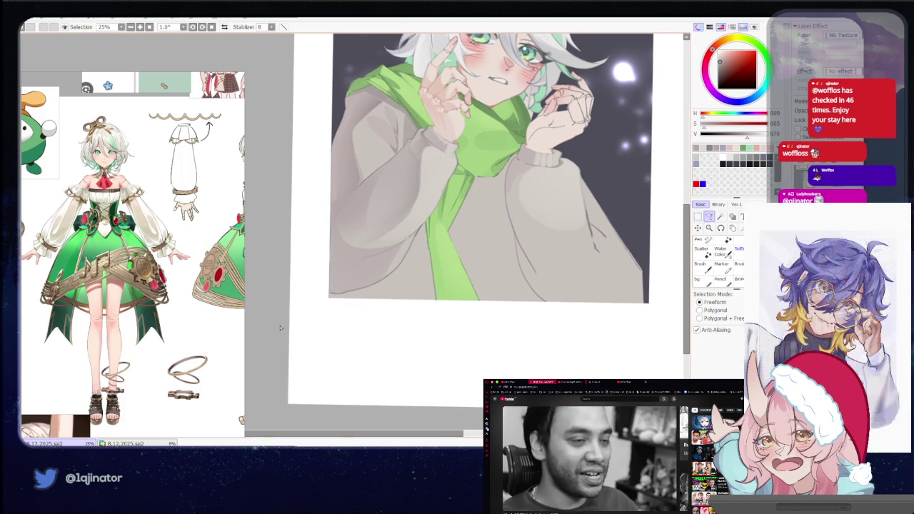
drag(411, 260, 407, 274)
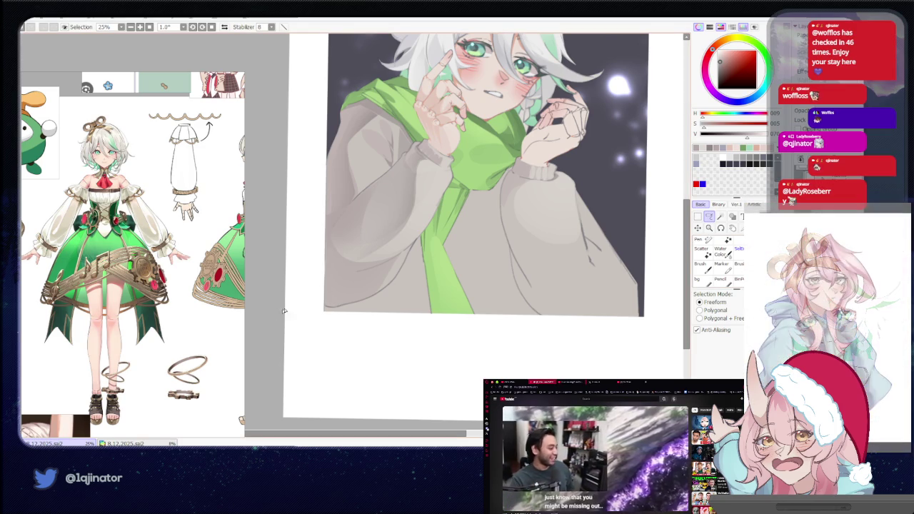
Rotate the view toward the hand and sample the sweater's light grey colour.
scroll(323, 303, up, 1)
scroll(449, 273, up, 1)
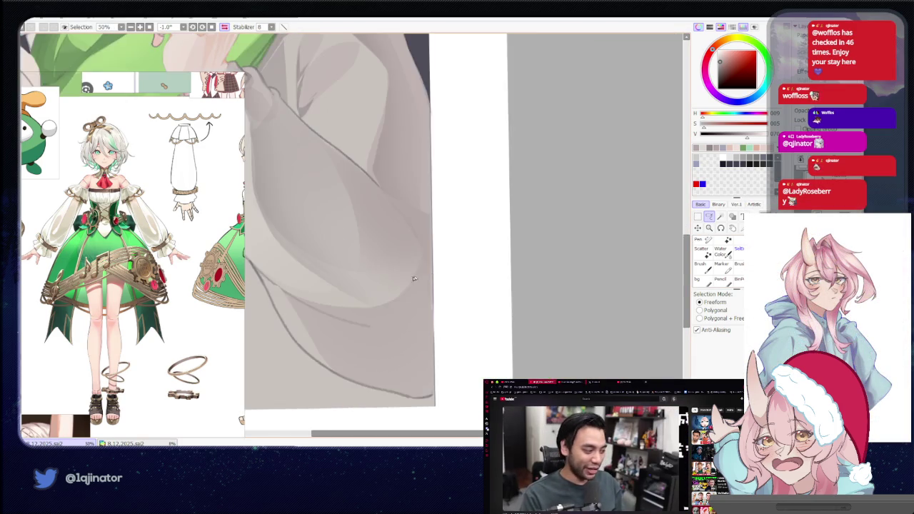
mouse_move(449, 273)
mouse_down()
mouse_move(471, 241)
mouse_move(340, 322)
mouse_up()
mouse_move(365, 259)
mouse_down()
mouse_move(338, 298)
mouse_move(351, 300)
mouse_move(347, 326)
mouse_up()
key(n)
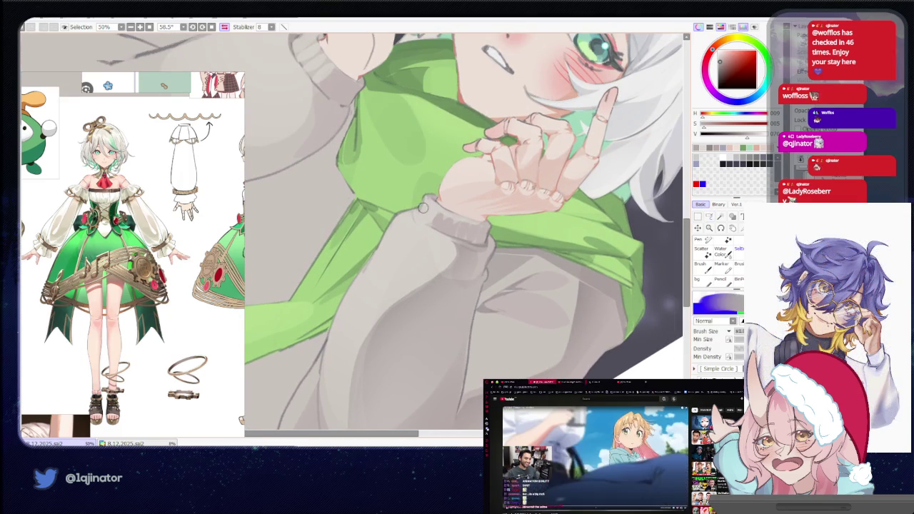
alt+click(425, 213)
click(709, 215)
scroll(428, 279, down, 3)
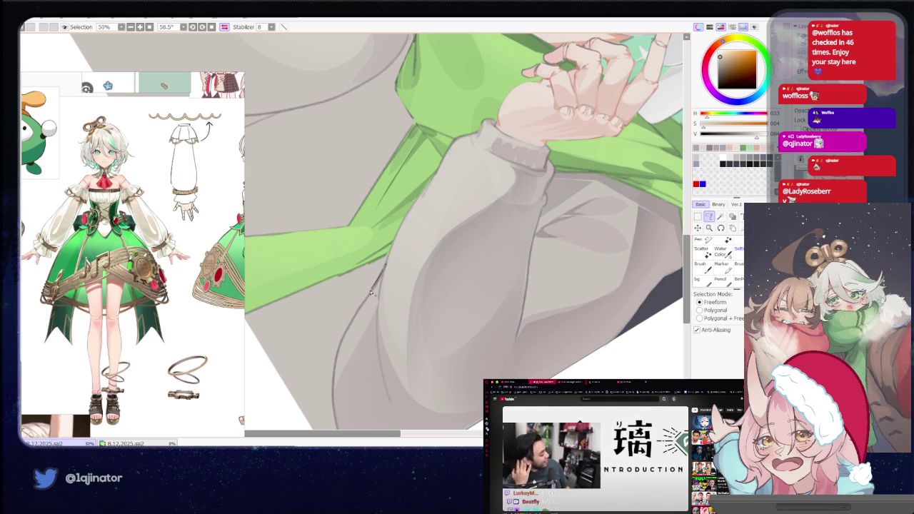
Outline an area along and down the sleeve edge and shade inside it.
drag(337, 373, 373, 314)
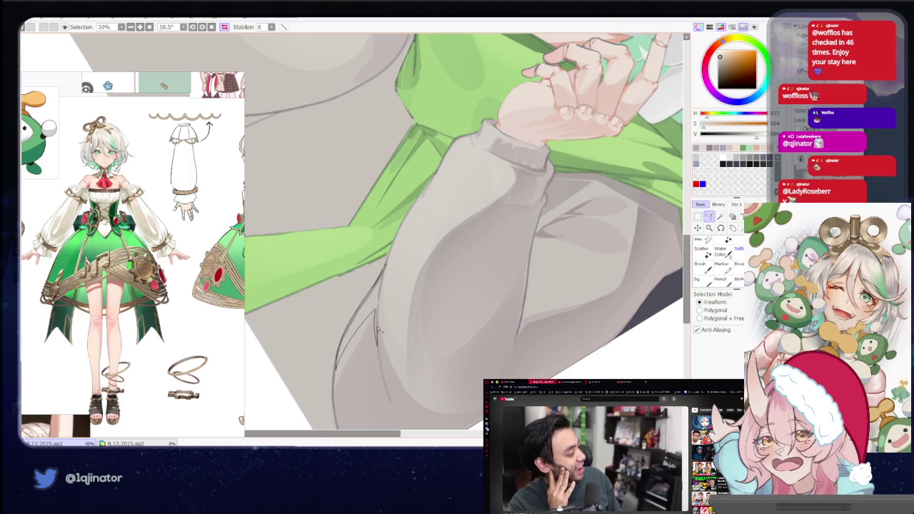
drag(387, 270, 419, 197)
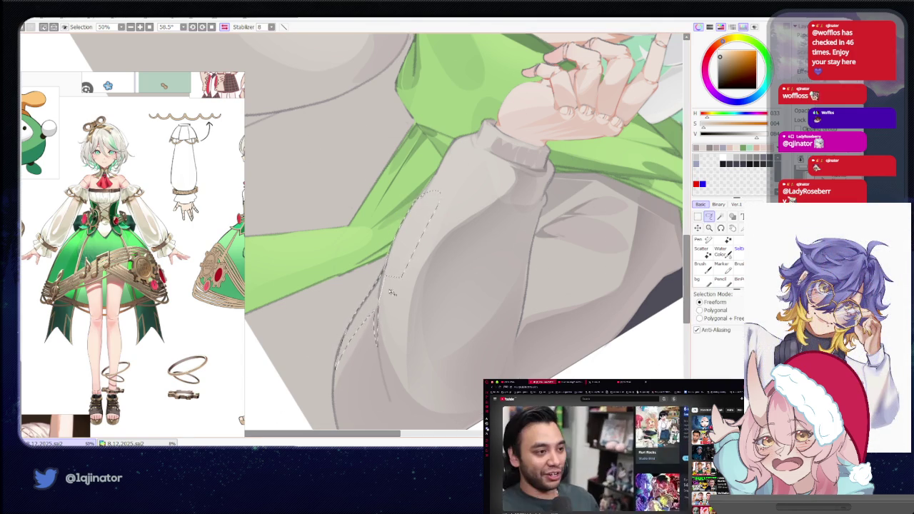
drag(394, 268, 394, 370)
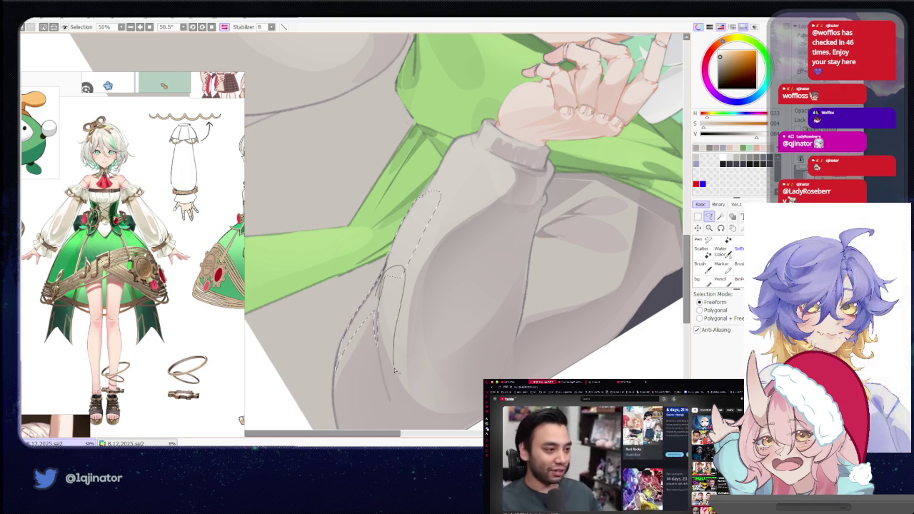
key(b)
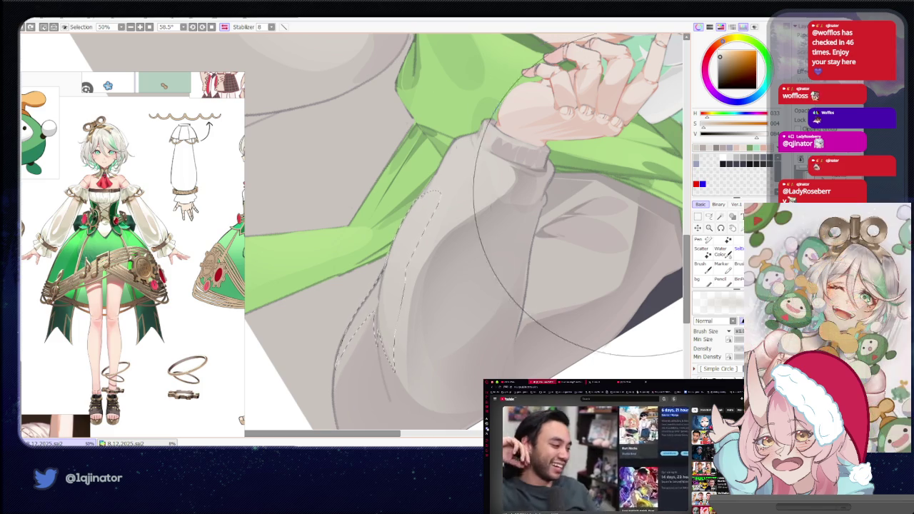
click(708, 215)
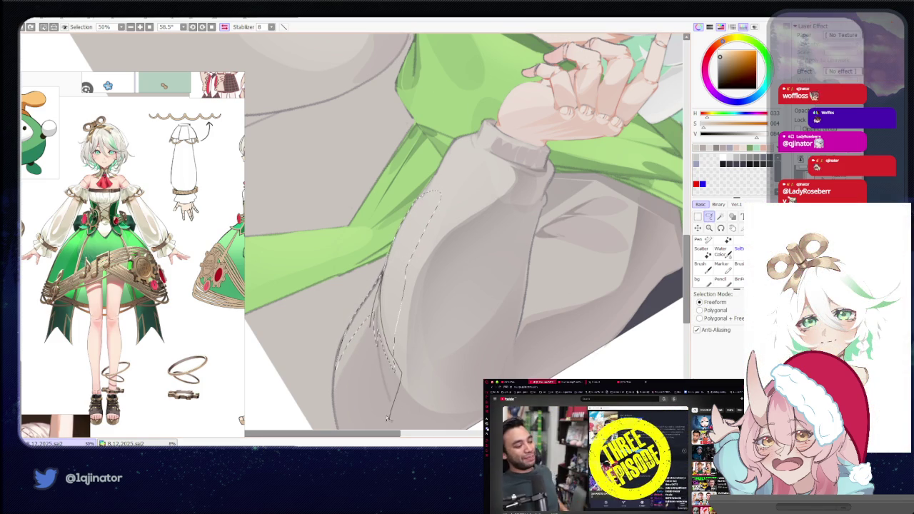
key(b)
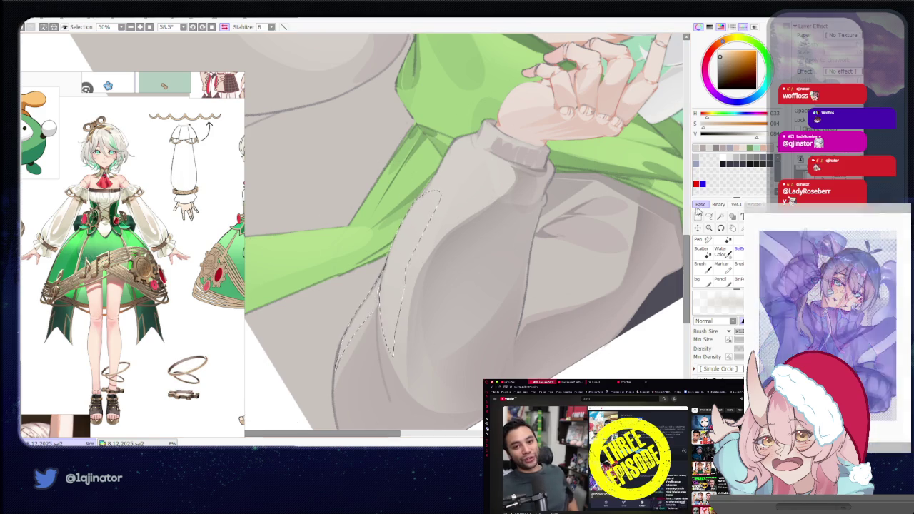
click(717, 219)
scroll(367, 285, down, 2)
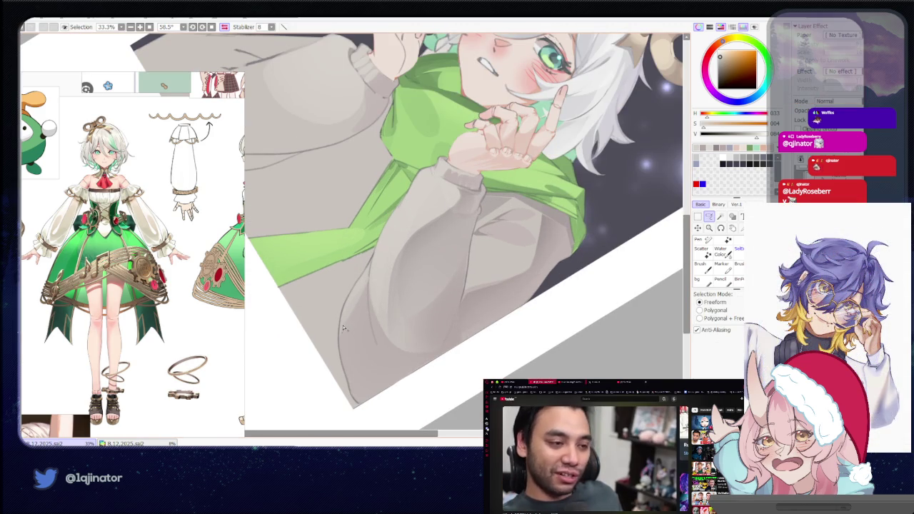
Lasso two more sleeve areas and shade them with a smaller brush.
mouse_move(343, 327)
mouse_down()
mouse_move(371, 353)
mouse_move(364, 284)
mouse_up()
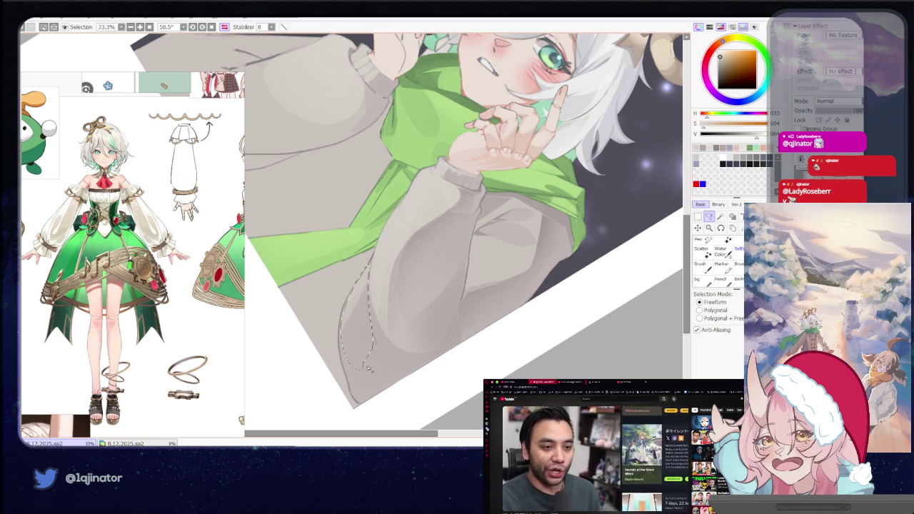
key(b)
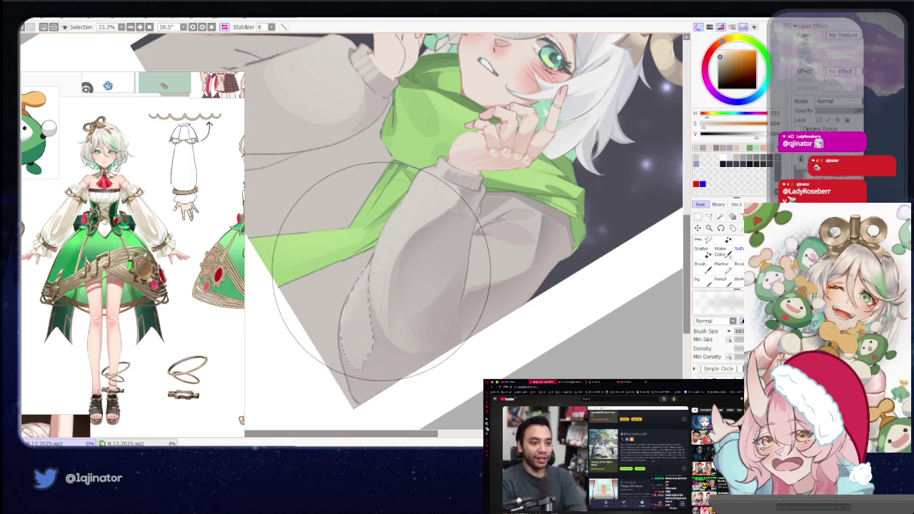
mouse_move(411, 285)
mouse_down()
mouse_move(367, 262)
mouse_move(360, 301)
mouse_up()
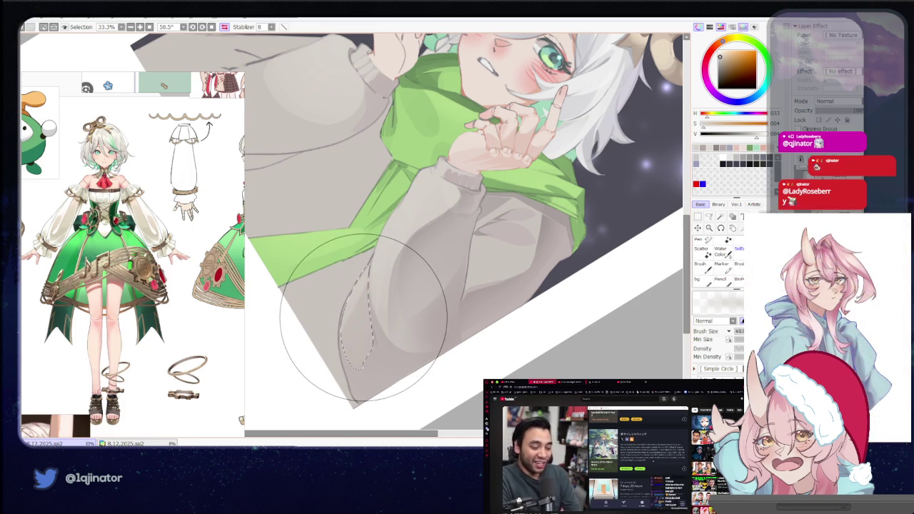
click(710, 217)
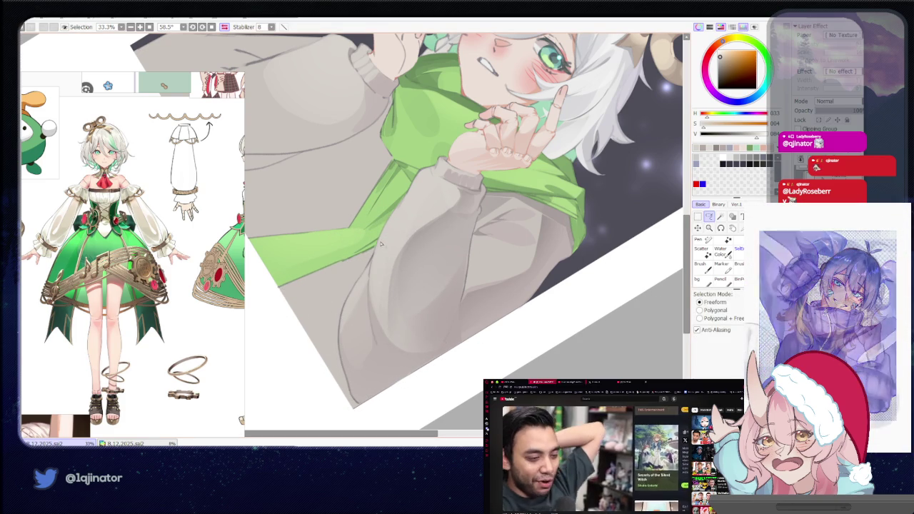
drag(372, 241, 389, 365)
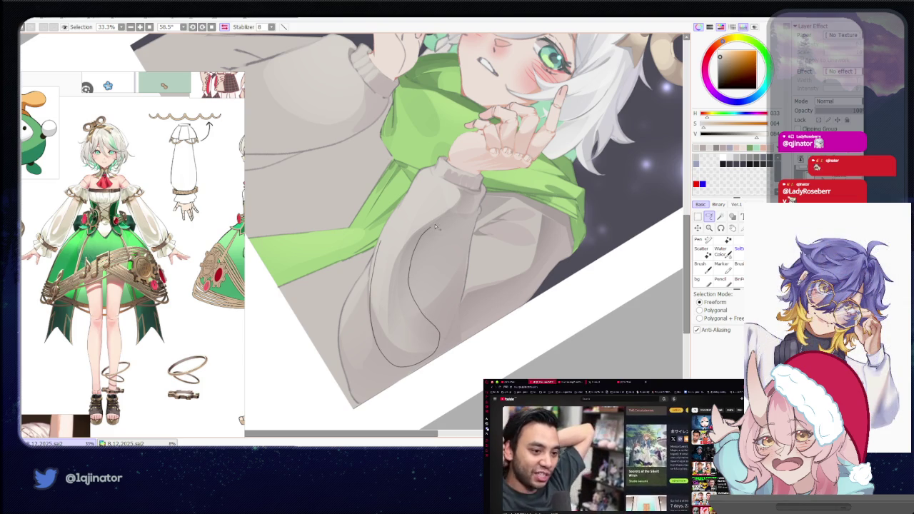
key(ctrl+minus)
key(b)
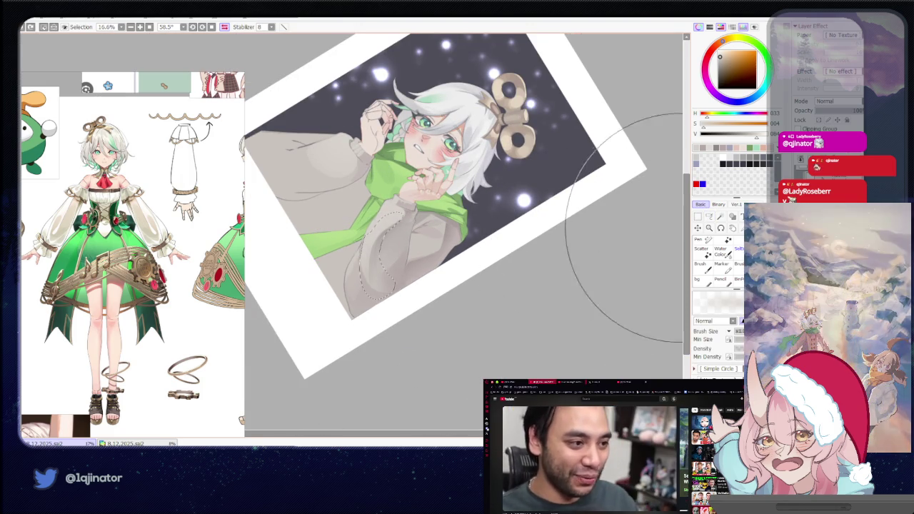
key(ctrl+plus)
Select the hook-shaped fold across the sleeve, shade it, and clear the selection.
click(709, 217)
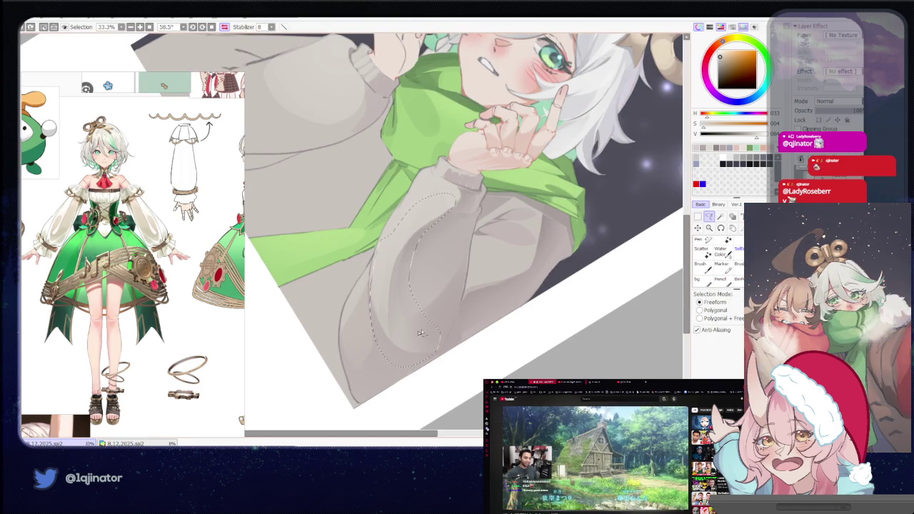
drag(370, 337, 414, 401)
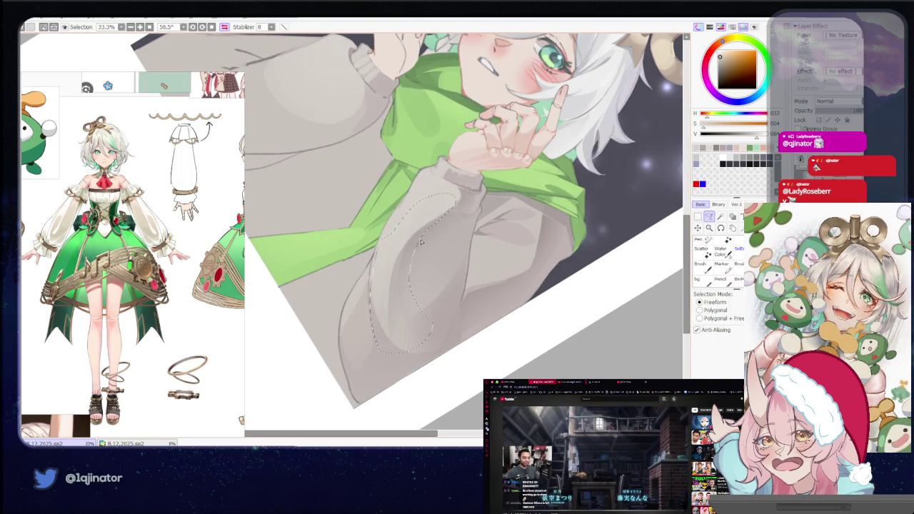
key(b)
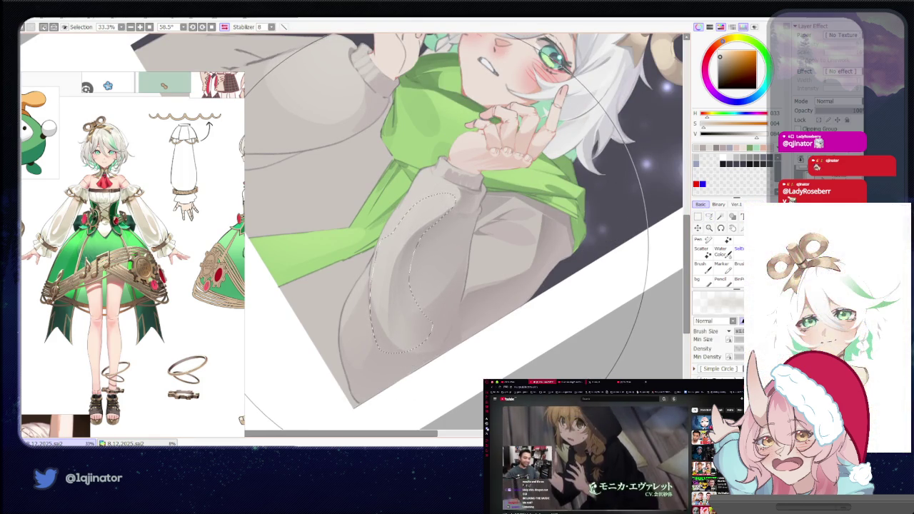
click(708, 217)
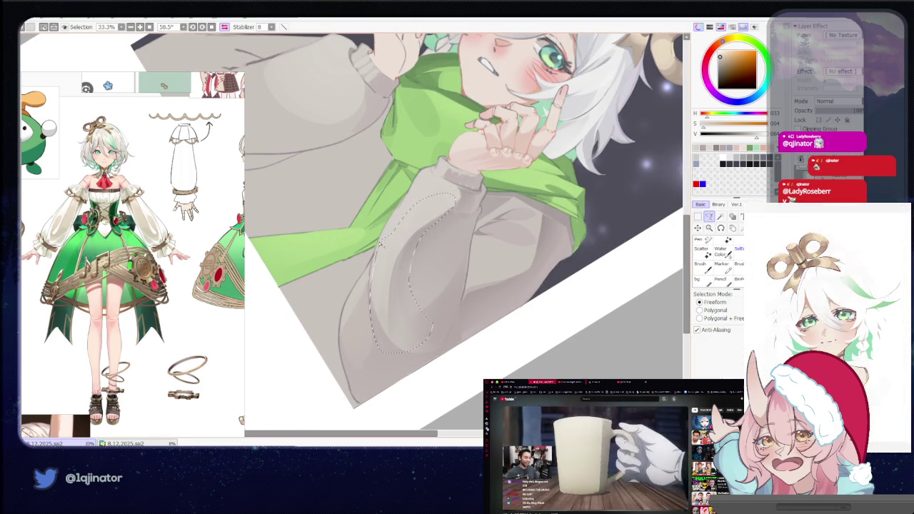
key(b)
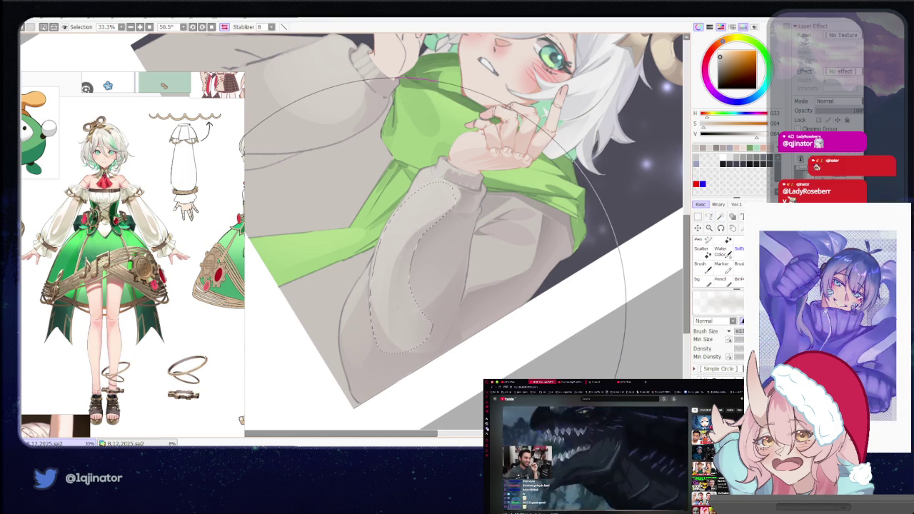
key(ctrl+d)
key(l)
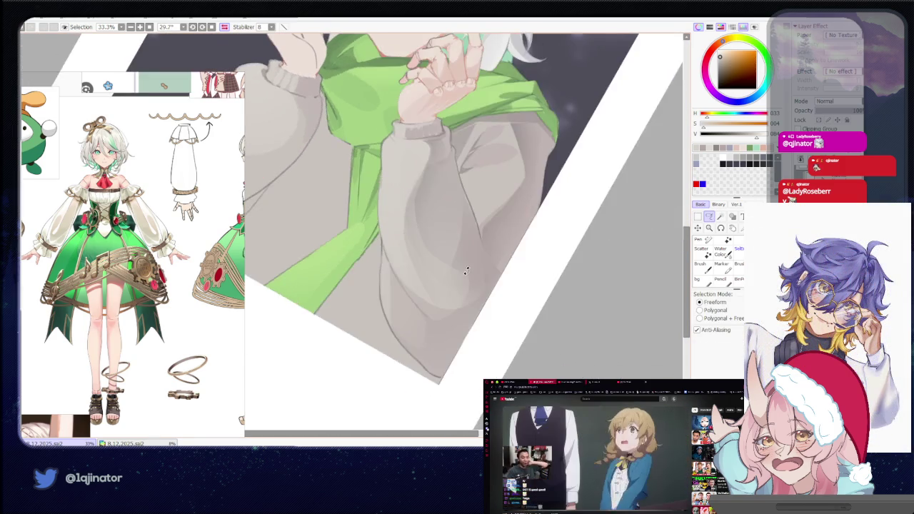
Rotate the canvas upright with the face and hair bow in view.
drag(447, 303, 444, 322)
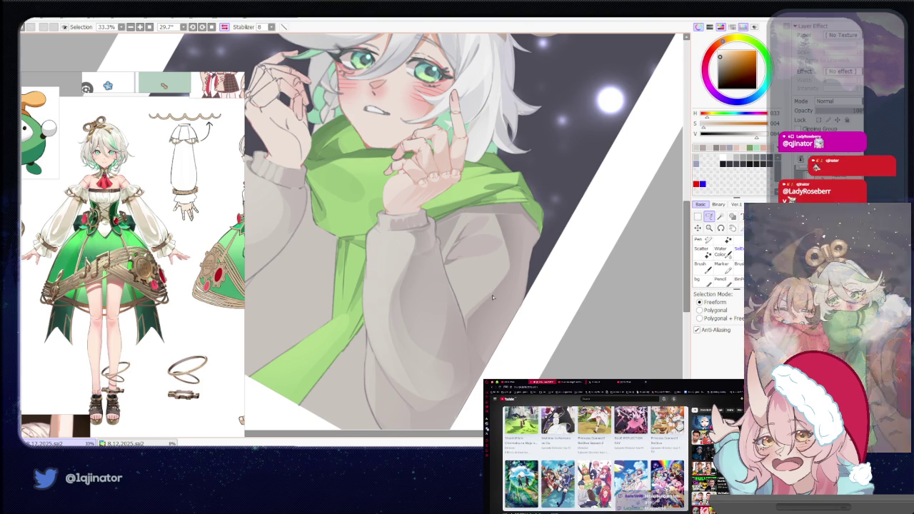
mouse_move(491, 295)
mouse_down()
mouse_move(506, 292)
mouse_move(437, 321)
mouse_move(448, 329)
mouse_move(444, 317)
mouse_up()
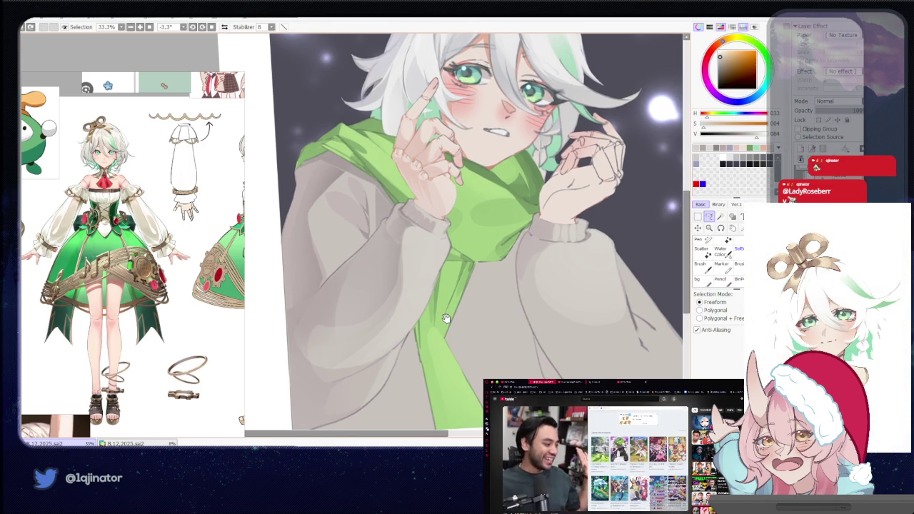
mouse_move(472, 289)
mouse_down()
mouse_move(420, 324)
mouse_move(418, 292)
mouse_up()
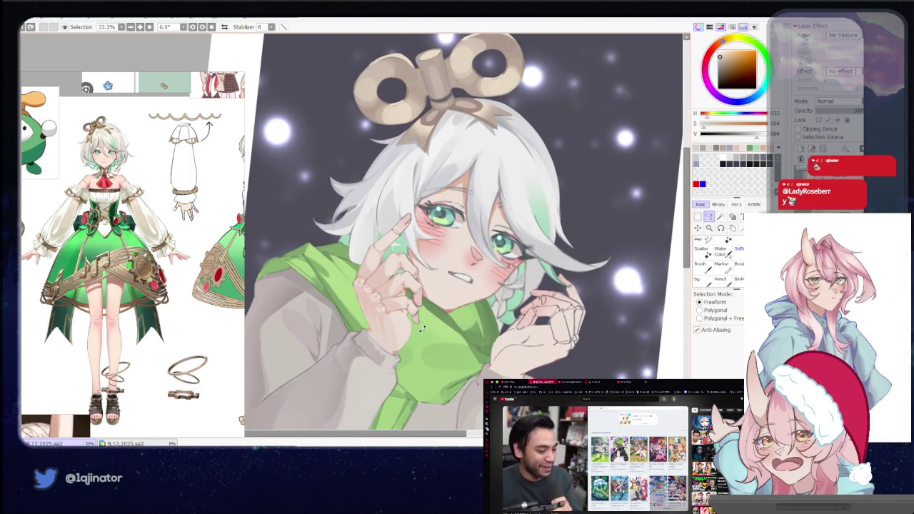
drag(421, 327, 430, 352)
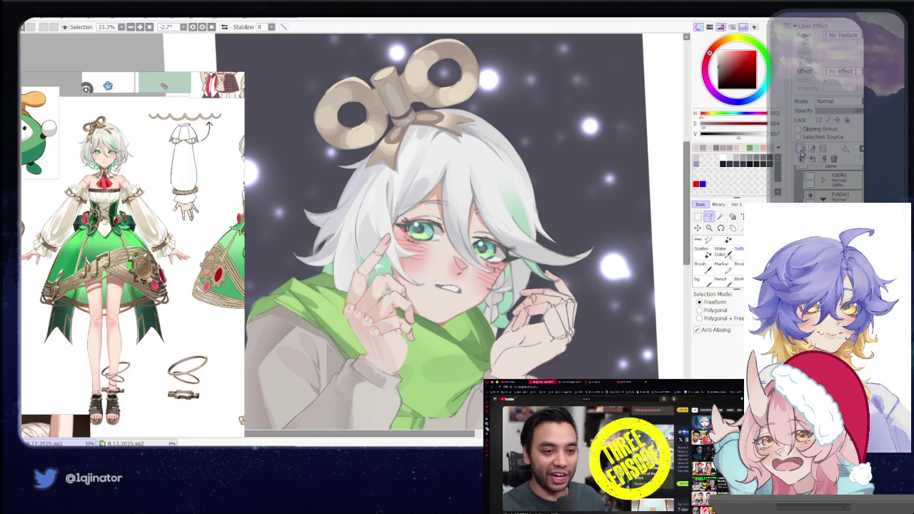
Zoom in on the face, tilt the view, and start a lasso outline along the hair edge.
key(ctrl+plus)
key(b)
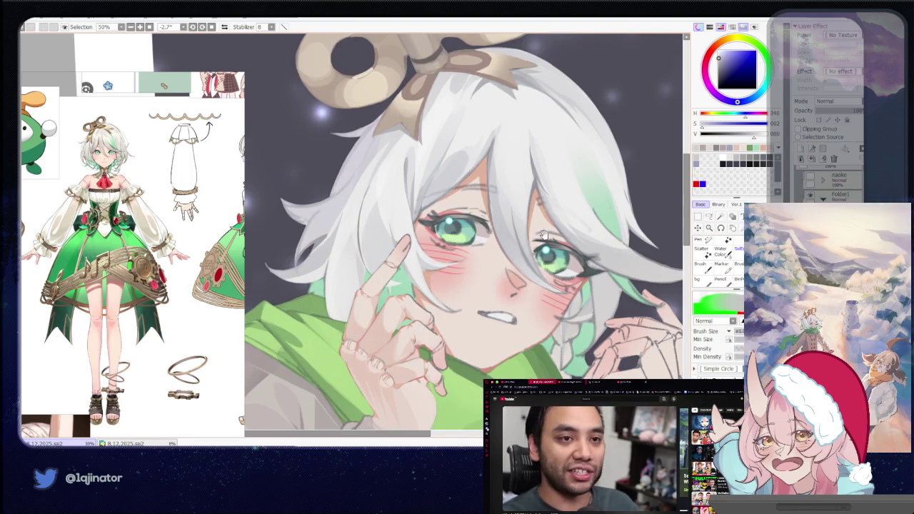
drag(542, 236, 532, 257)
key(l)
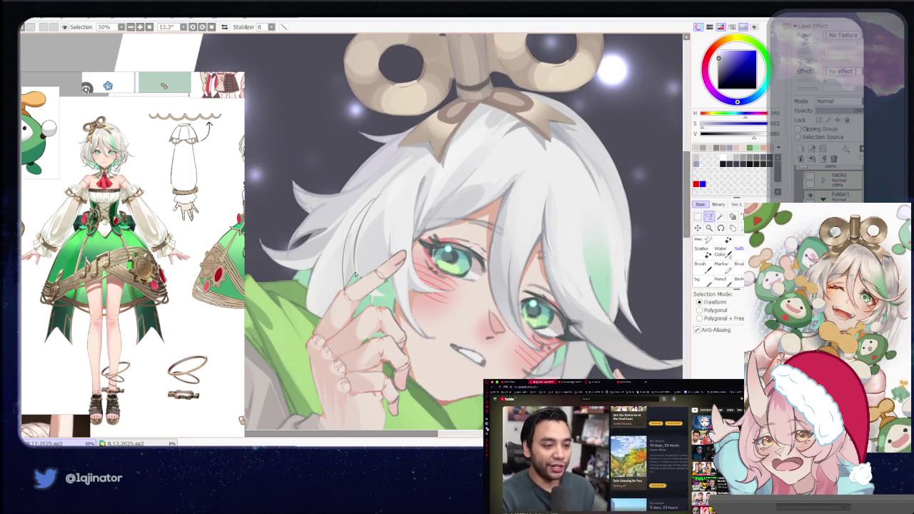
drag(356, 263, 372, 200)
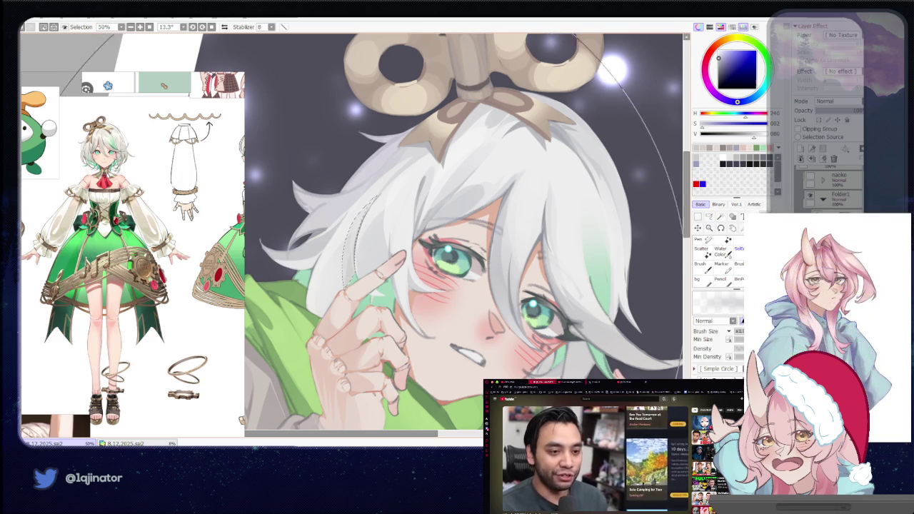
scroll(464, 228, down, 2)
scroll(464, 229, down, 1)
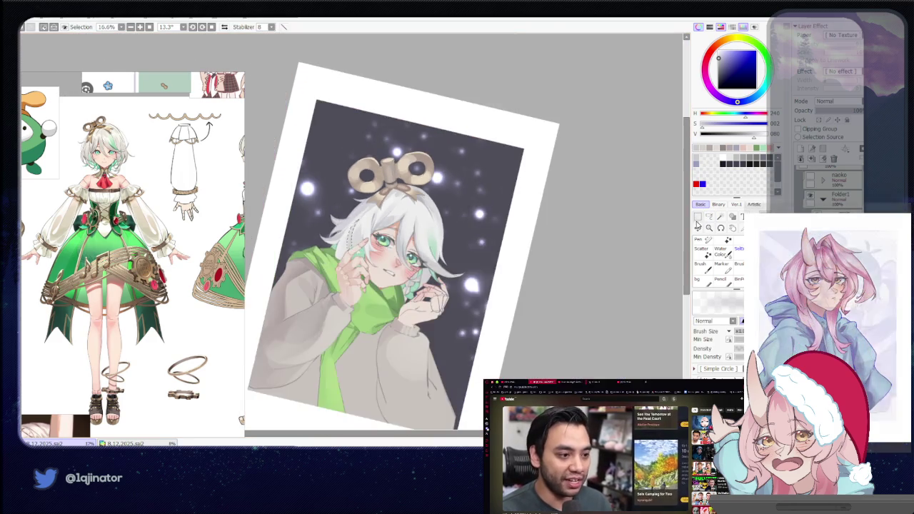
Reset the rotation, reframe the face, and extend the hair-edge outline before switching to the brush.
key(m)
scroll(357, 236, up, 2)
scroll(333, 245, up, 1)
drag(332, 246, 348, 233)
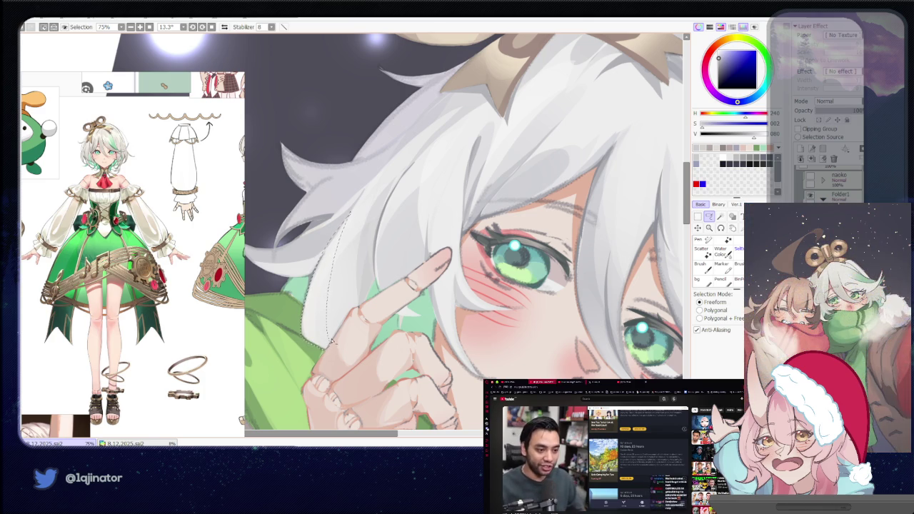
drag(303, 323, 332, 355)
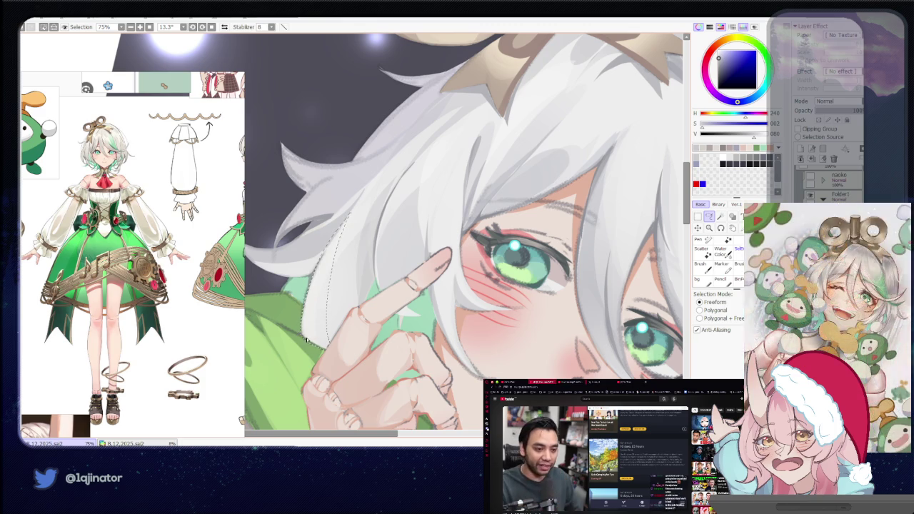
key(b)
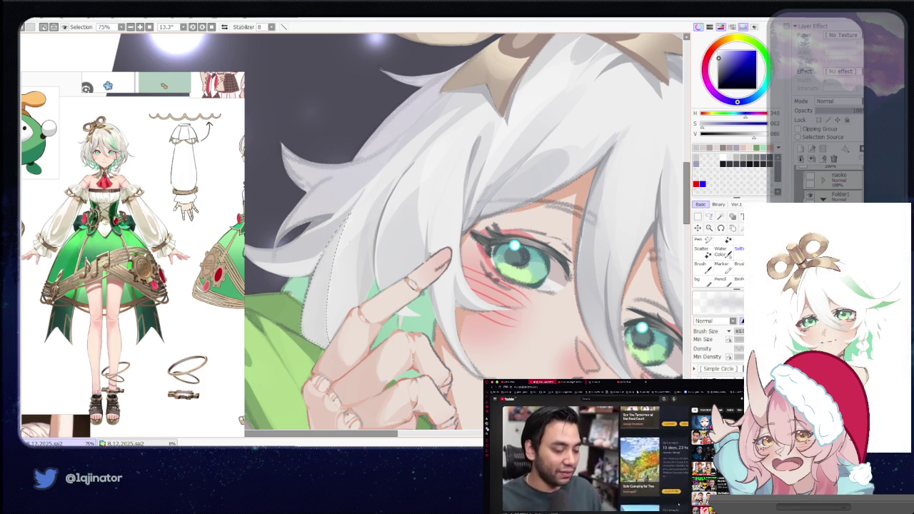
Check the whole illustration, zoom back in, and pick a dark reddish-brown colour.
key(minus)
key(minus)
key(minus)
key(minus)
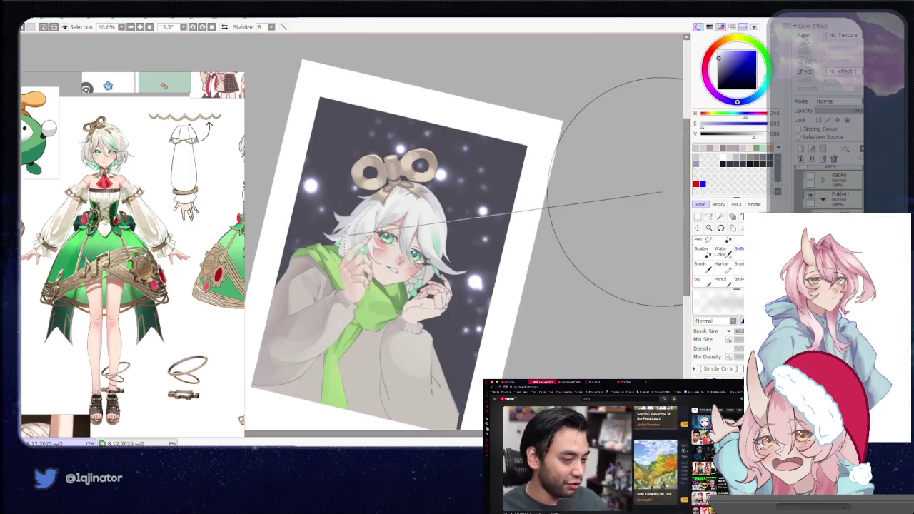
key(a)
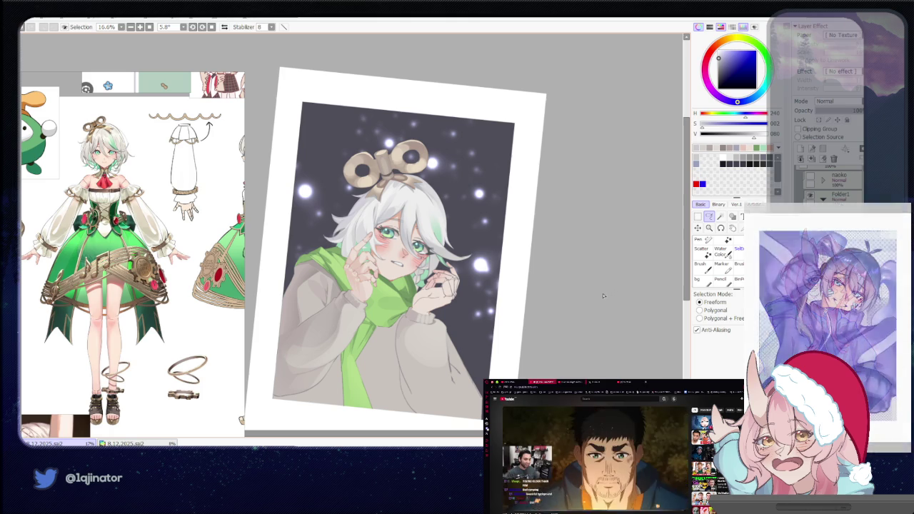
key(plus)
key(plus)
key(plus)
drag(548, 363, 506, 360)
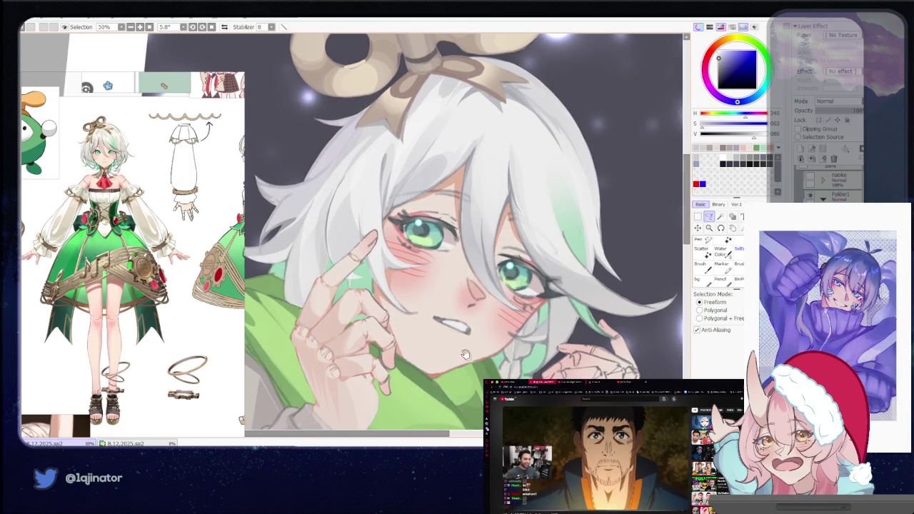
key(b)
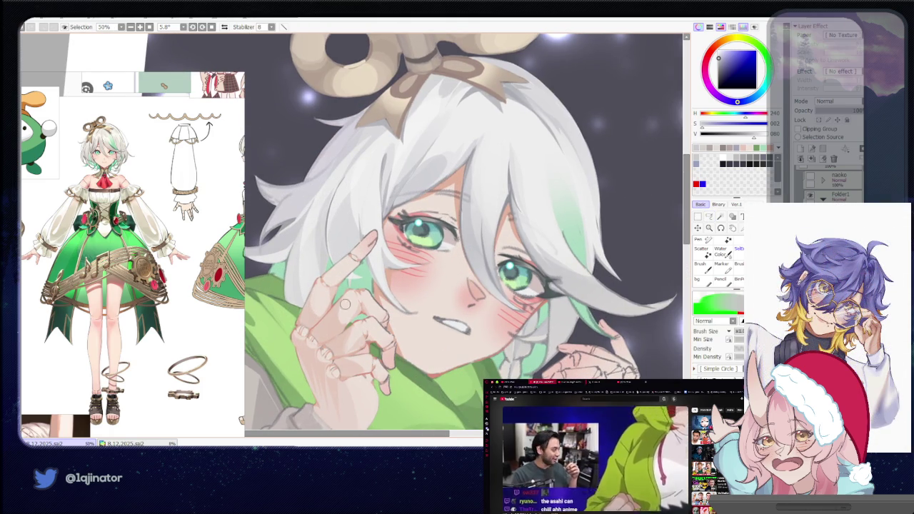
alt+click(462, 184)
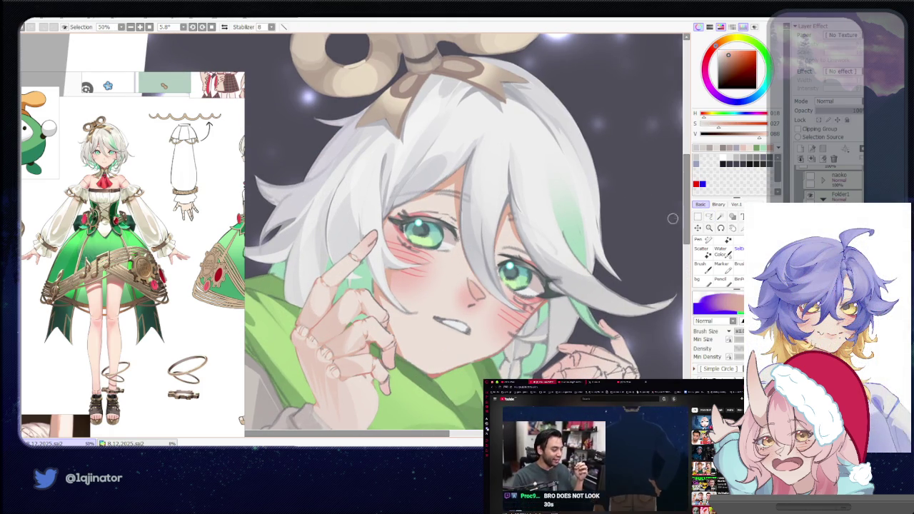
Rotate and reposition the view over the sweater and scarf, toggling between lasso and brush.
key(l)
mouse_move(463, 183)
mouse_down()
mouse_move(508, 296)
mouse_move(388, 247)
mouse_move(346, 336)
mouse_move(344, 297)
mouse_up()
scroll(388, 247, up, 2)
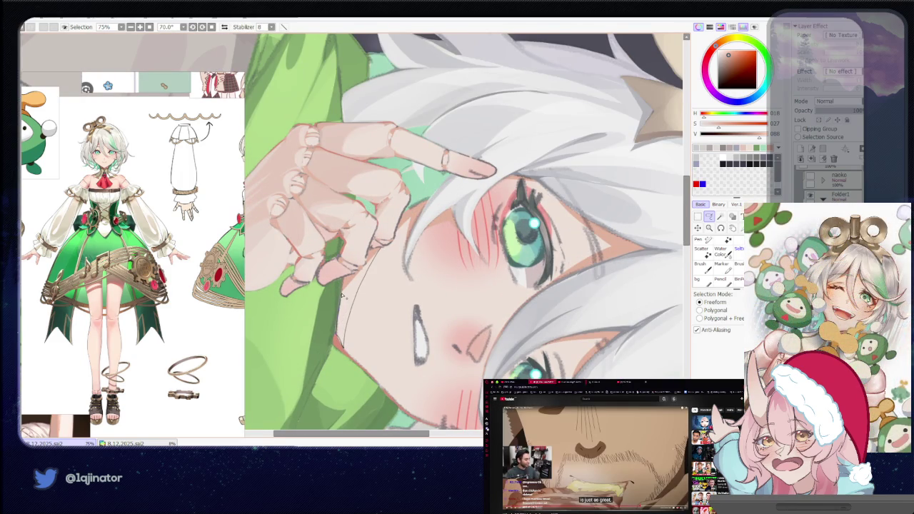
key(b)
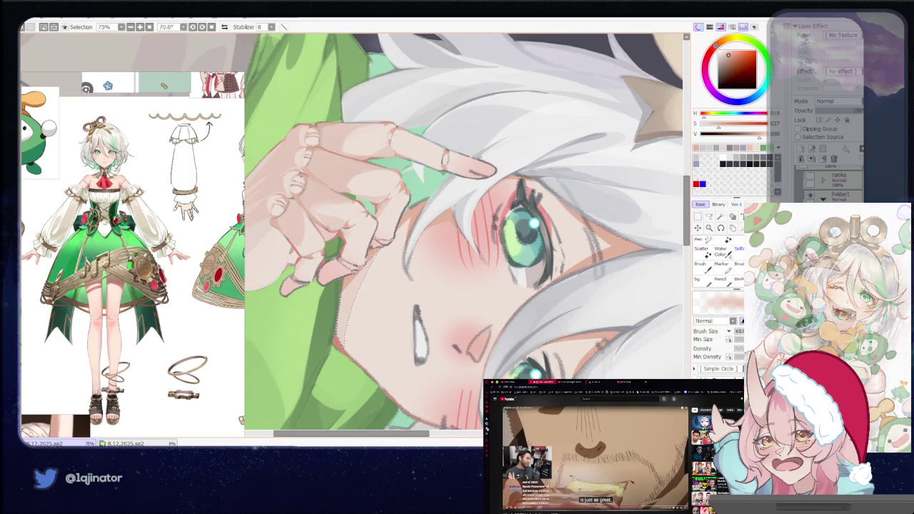
scroll(353, 335, down, 5)
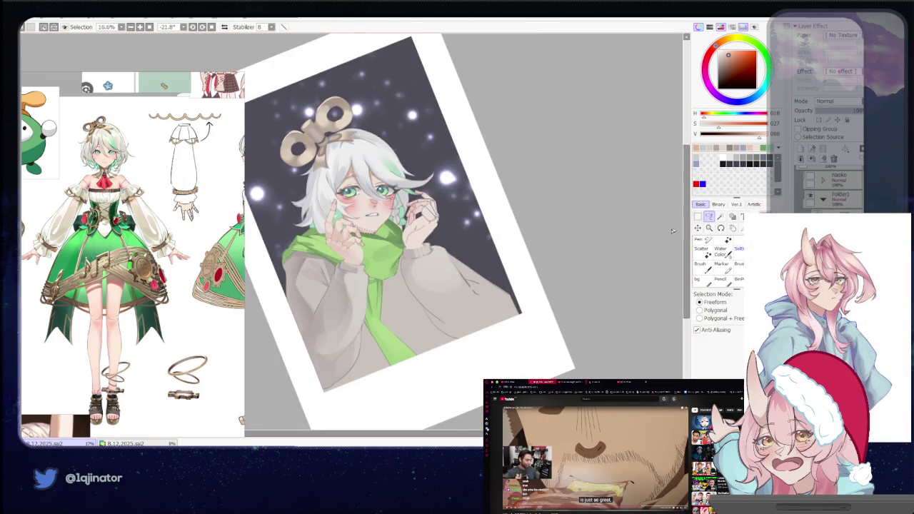
drag(672, 230, 564, 231)
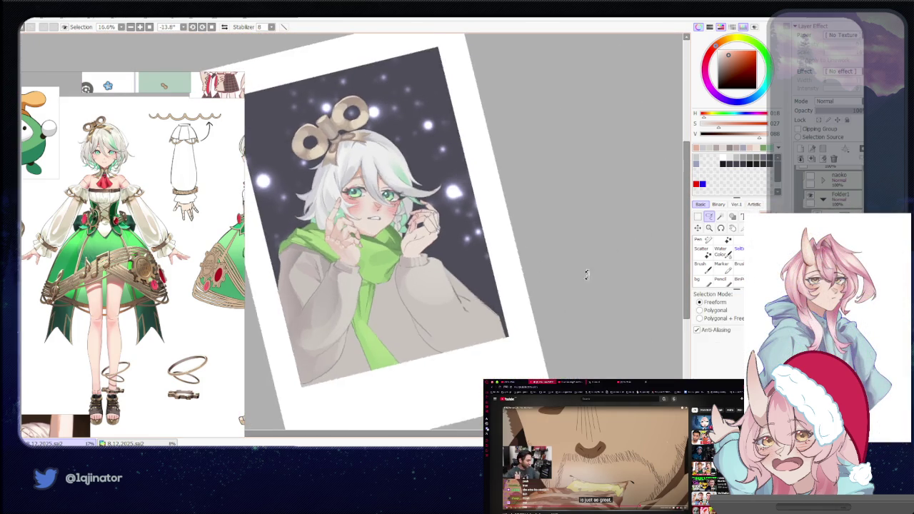
drag(507, 314, 505, 296)
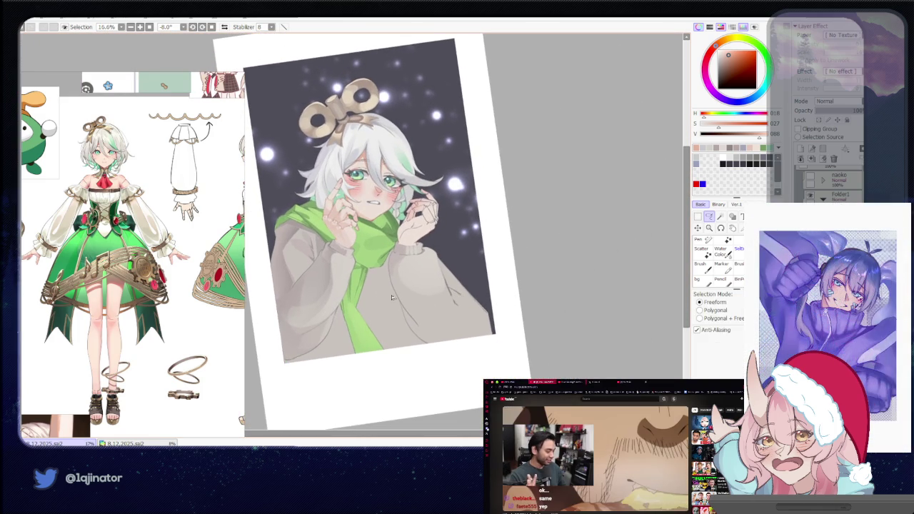
key(b)
click(709, 216)
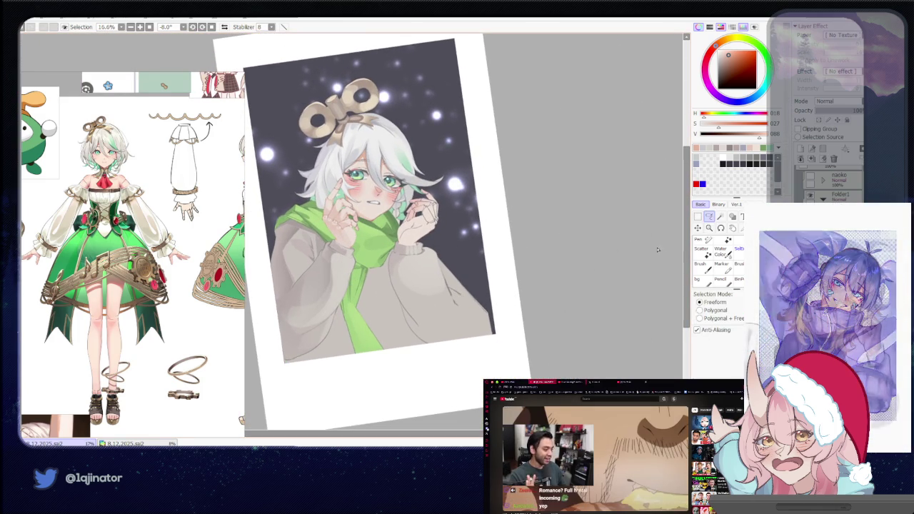
scroll(386, 271, up, 1)
scroll(386, 271, up, 1)
scroll(388, 259, up, 1)
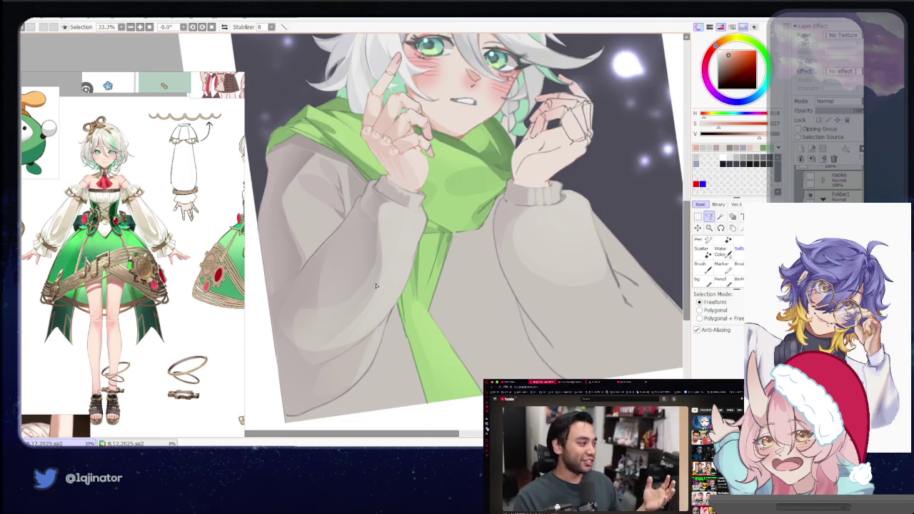
Outline the lower fold of the left sweater sleeve with a freehand selection.
key(b)
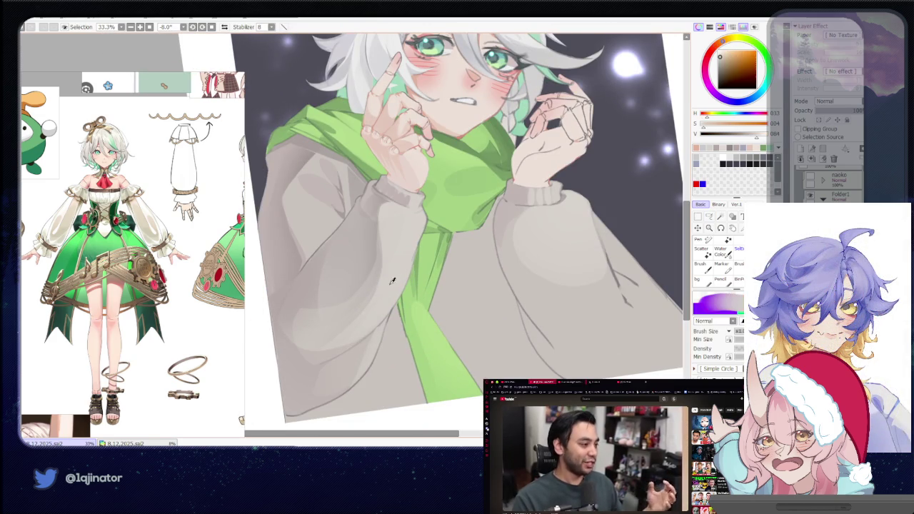
click(709, 217)
drag(381, 331, 410, 288)
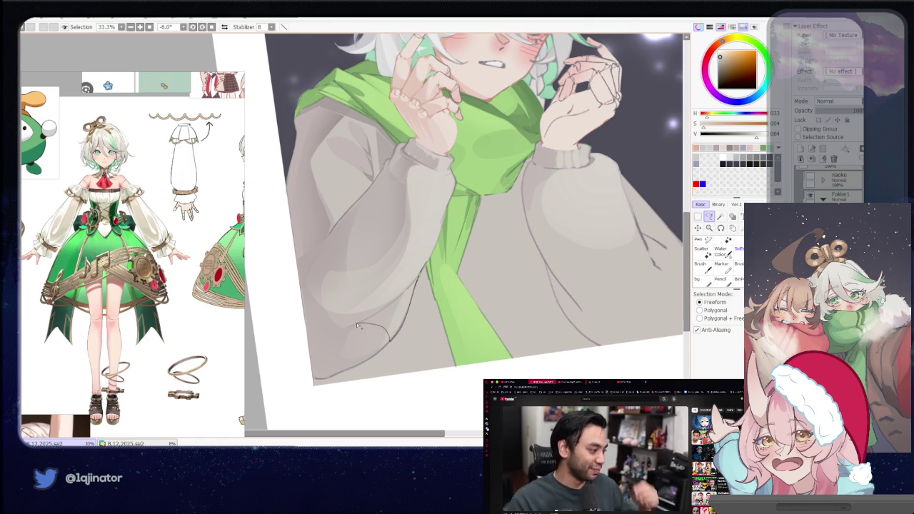
key(b)
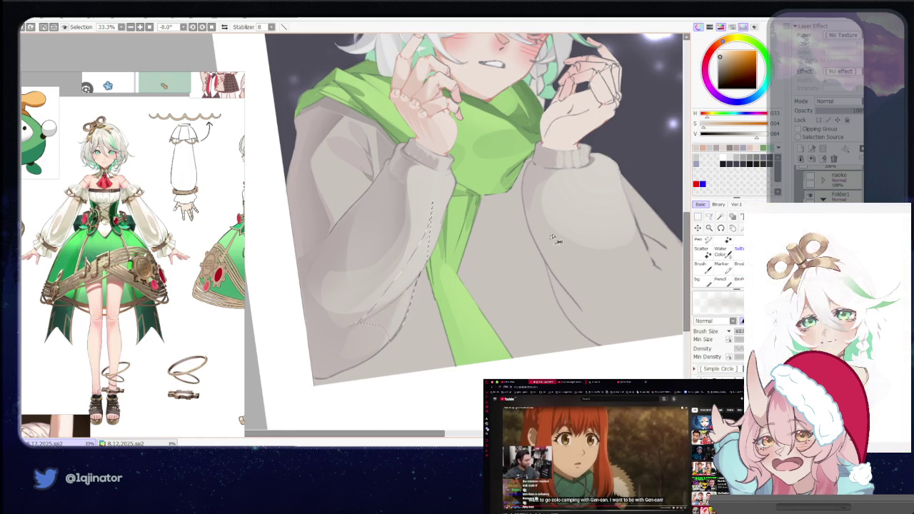
click(709, 217)
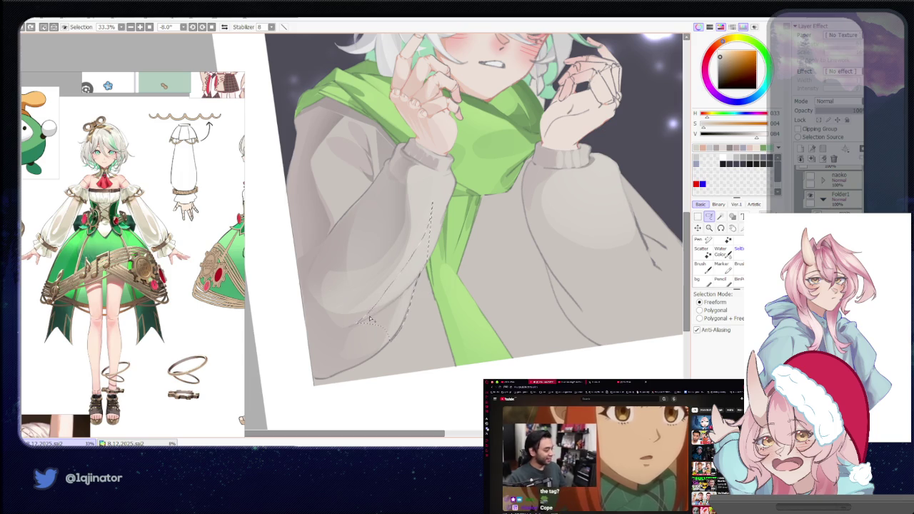
drag(350, 355, 411, 292)
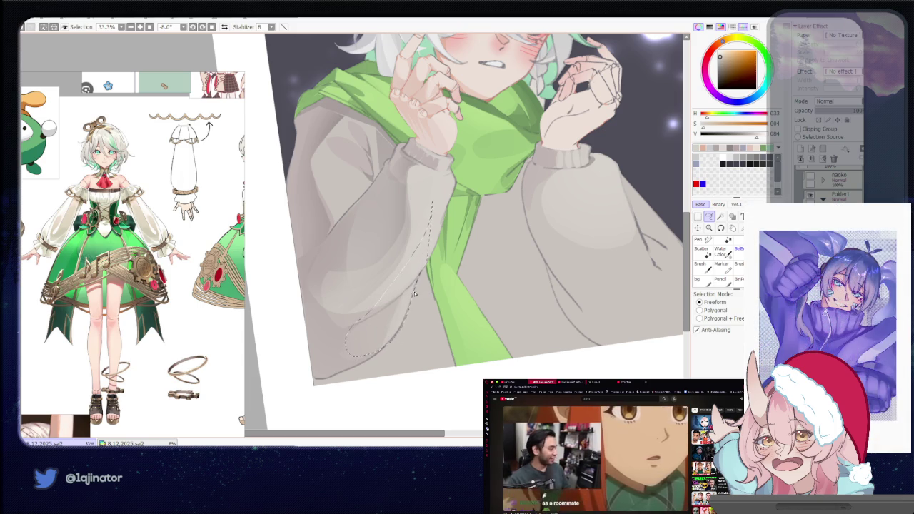
Lasso a selection down the left sleeve and switch to the brush to paint inside it.
key(b)
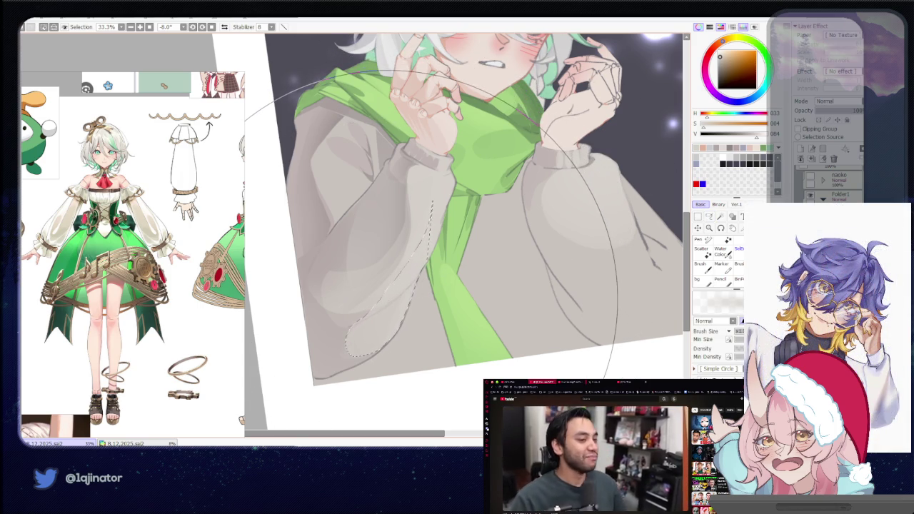
click(708, 217)
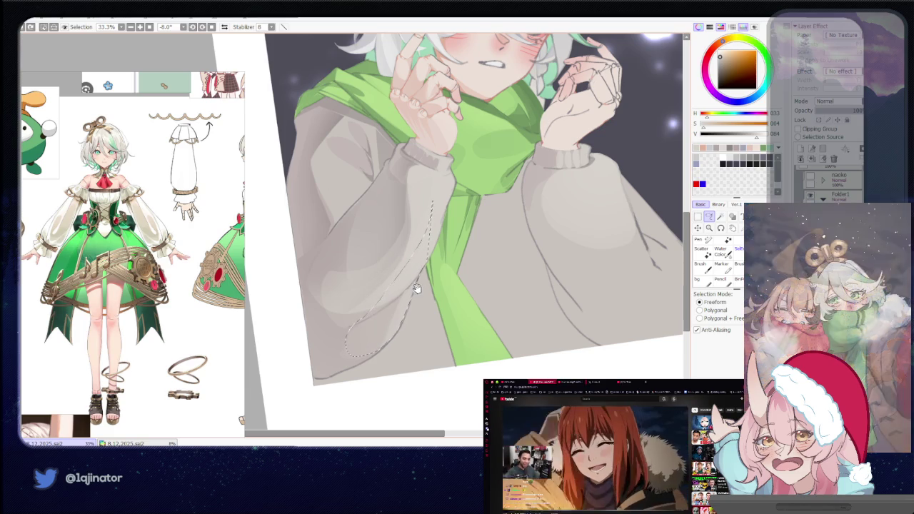
key(b)
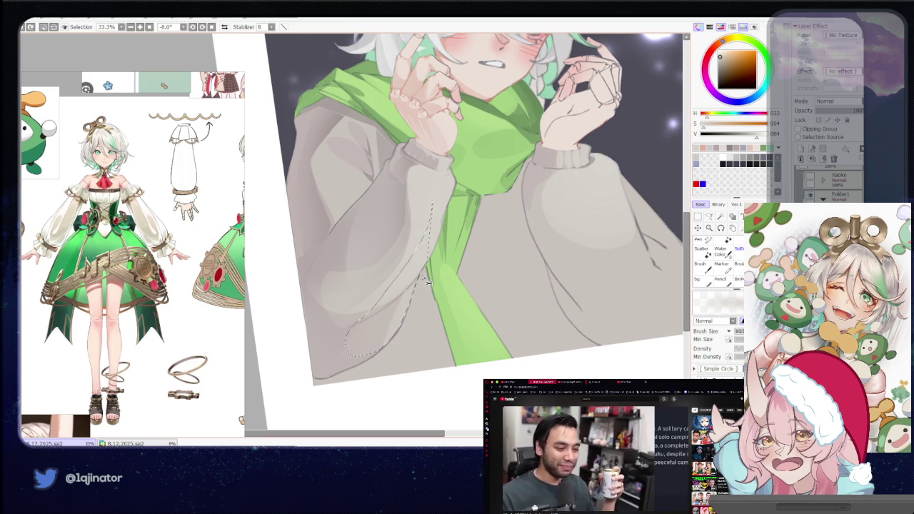
key(l)
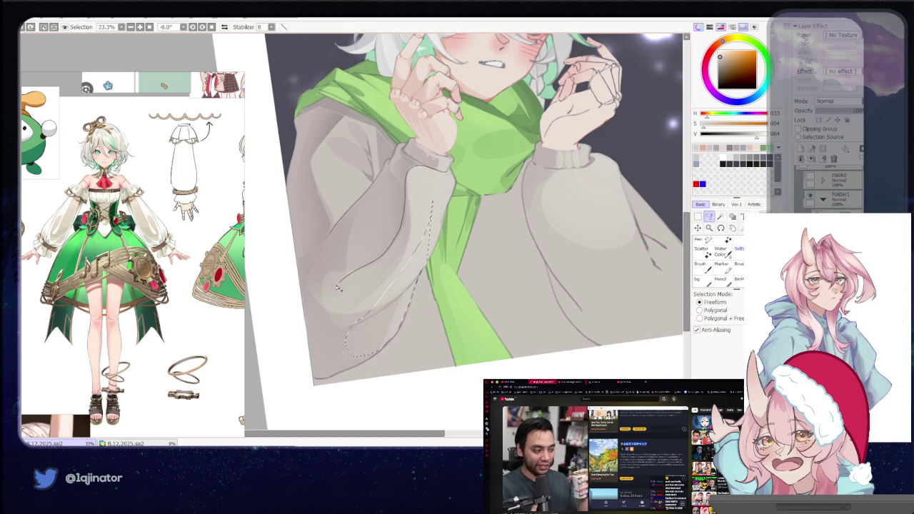
drag(339, 288, 353, 330)
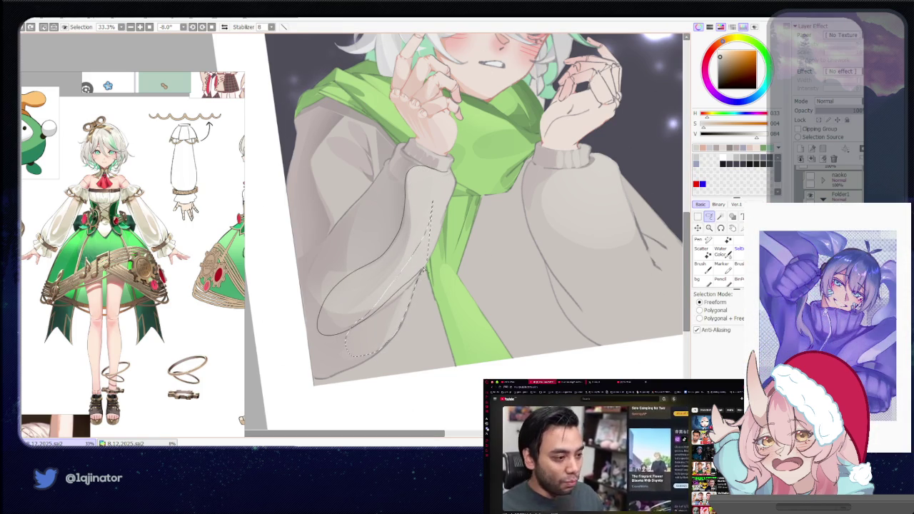
drag(448, 208, 410, 169)
key(b)
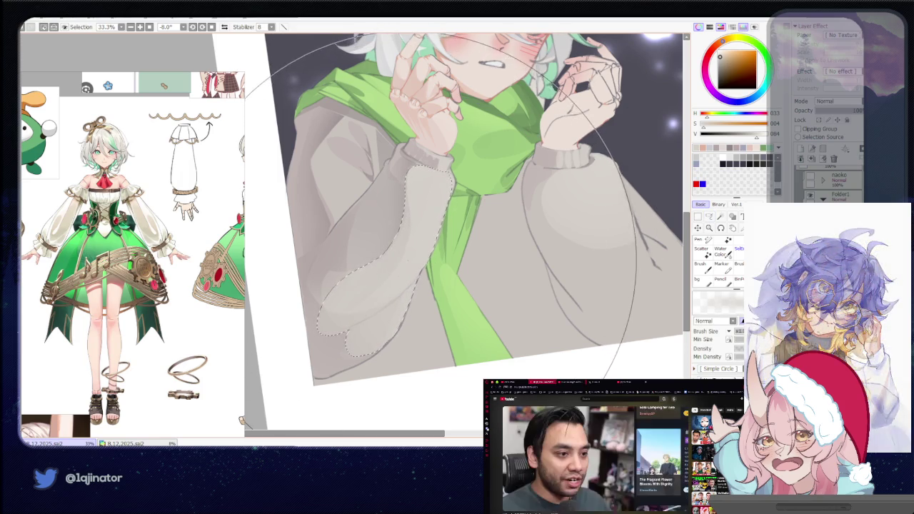
Straighten the canvas view and zoom onto the left sleeve.
scroll(643, 235, down, 3)
key(l)
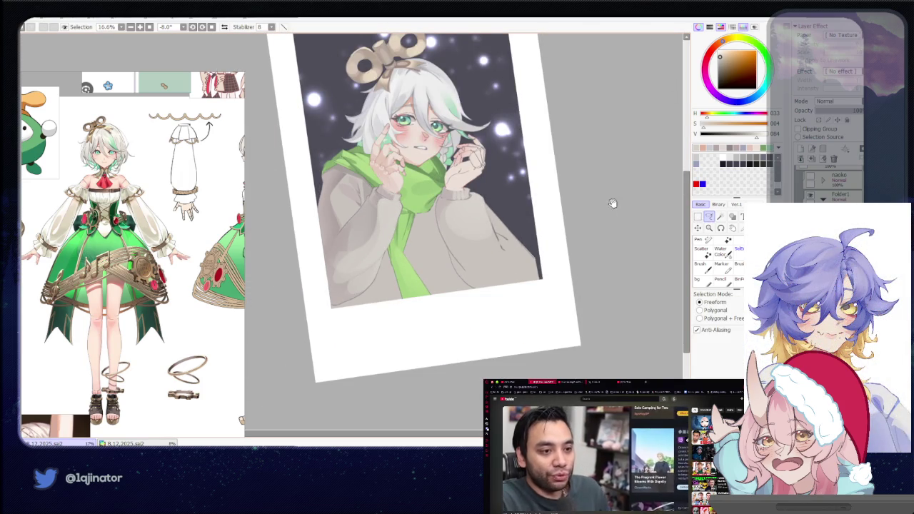
alt+drag(612, 203, 593, 284)
scroll(588, 279, up, 2)
scroll(447, 252, up, 2)
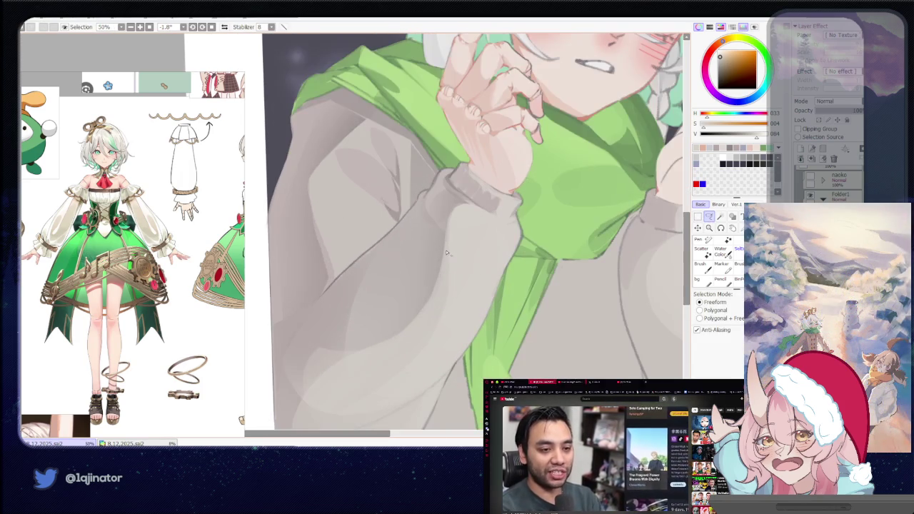
key(b)
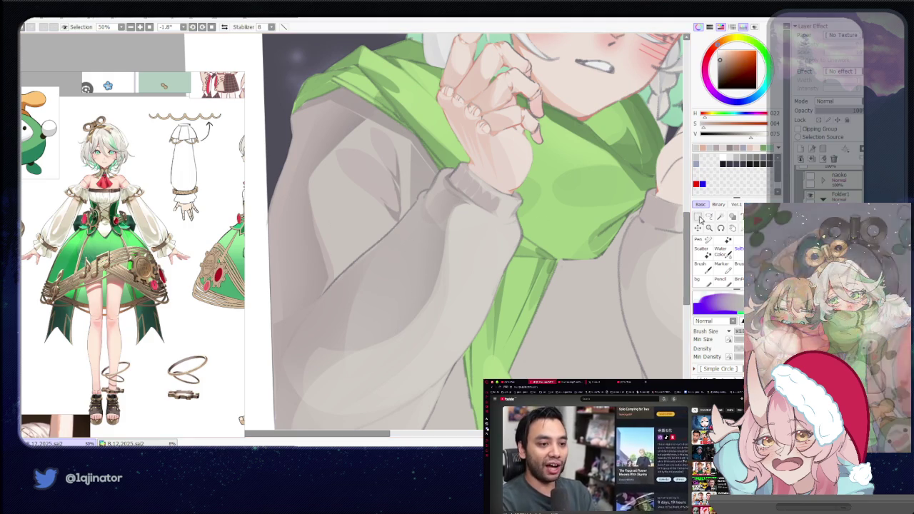
Select a patch of the sleeve from the cuff downward, then drop the selection.
key(l)
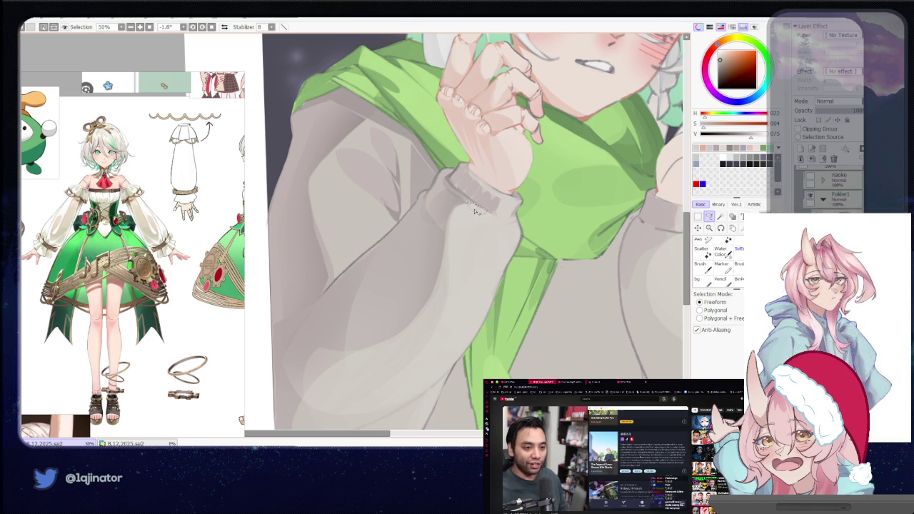
drag(440, 242, 438, 196)
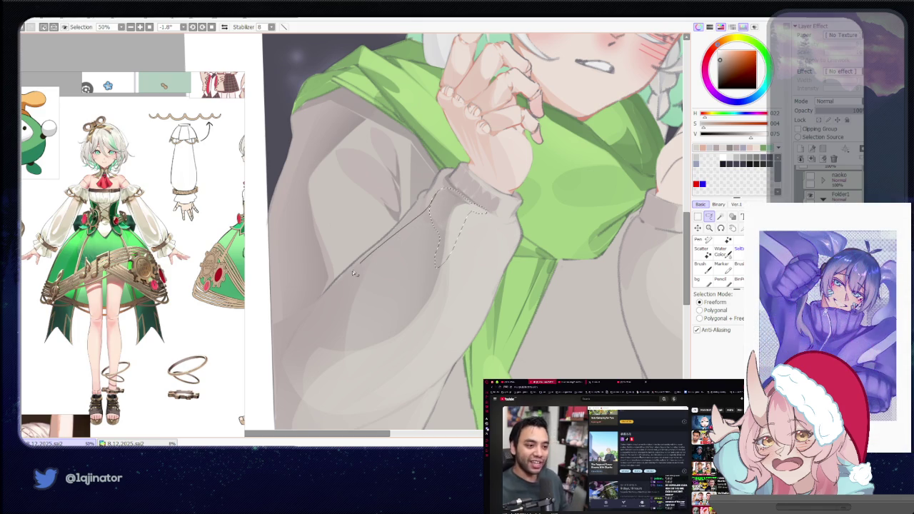
mouse_move(288, 371)
mouse_down()
mouse_move(316, 384)
mouse_move(394, 339)
mouse_up()
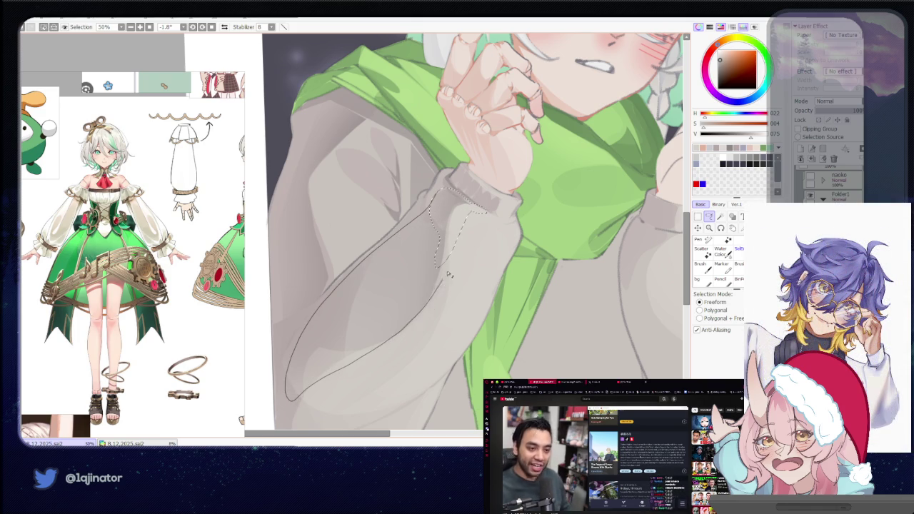
scroll(462, 227, down, 1)
key(b)
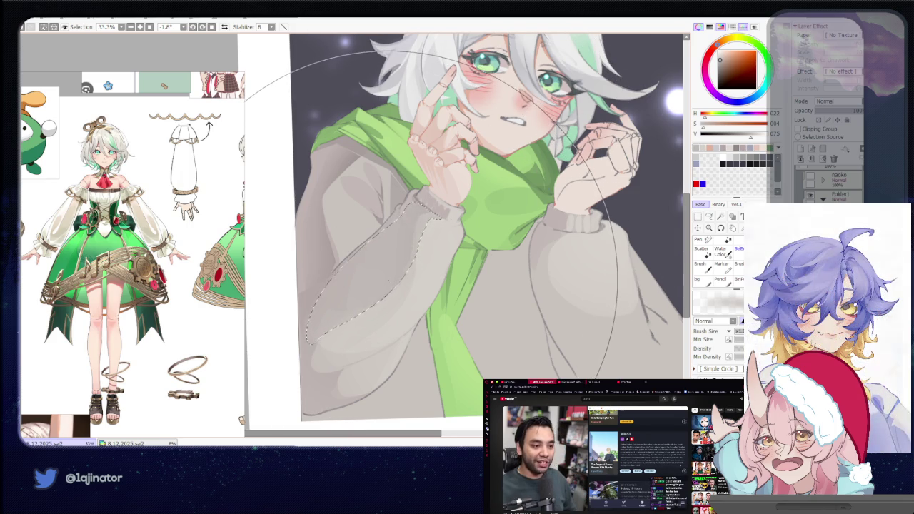
drag(386, 286, 410, 280)
click(710, 219)
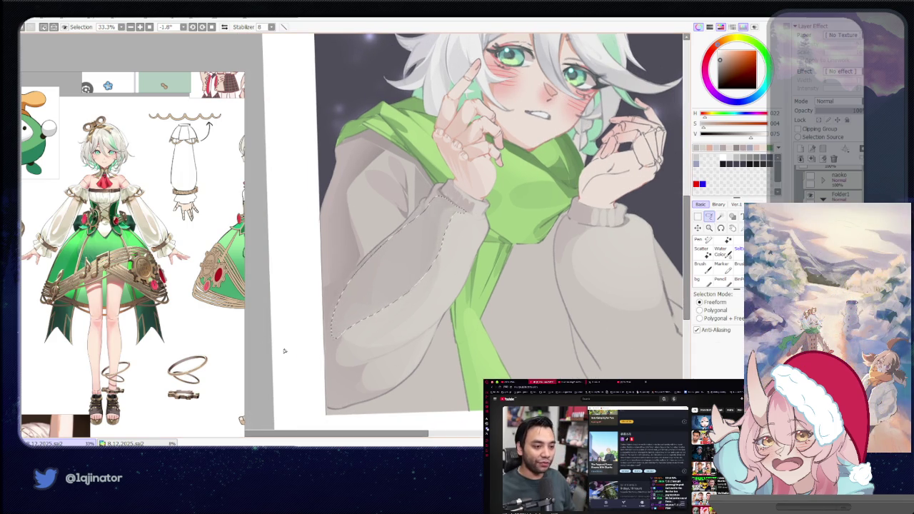
key(ctrl+d)
Shrink the brush and paint short fold strokes along the left sleeve edge.
key(b)
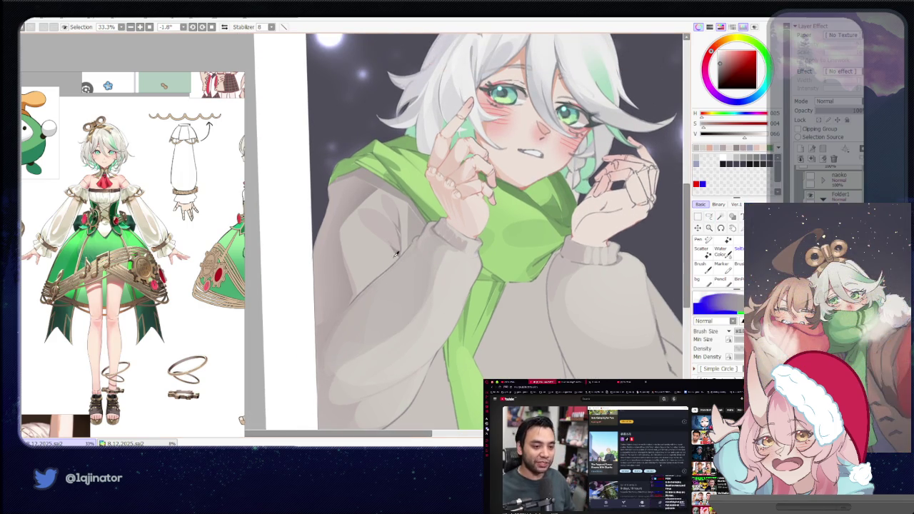
click(709, 218)
drag(365, 278, 378, 307)
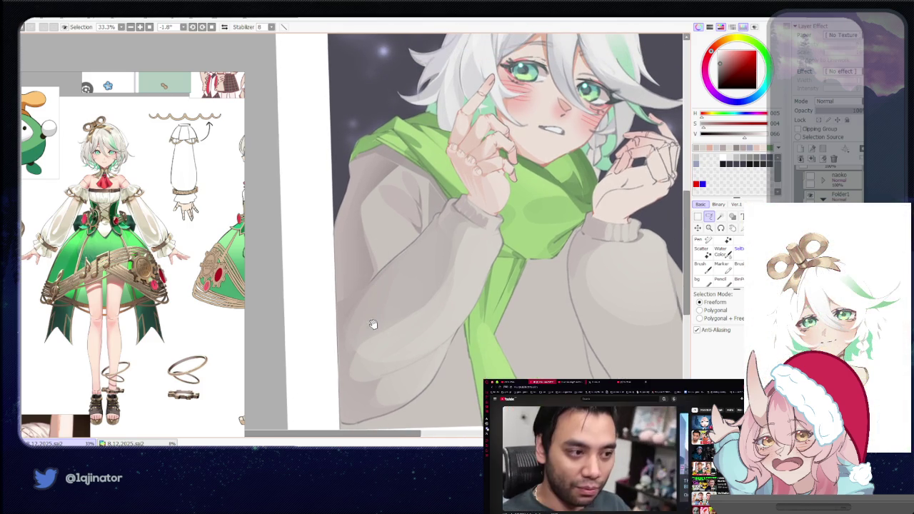
mouse_move(373, 332)
mouse_down()
mouse_move(390, 268)
mouse_move(383, 281)
mouse_up()
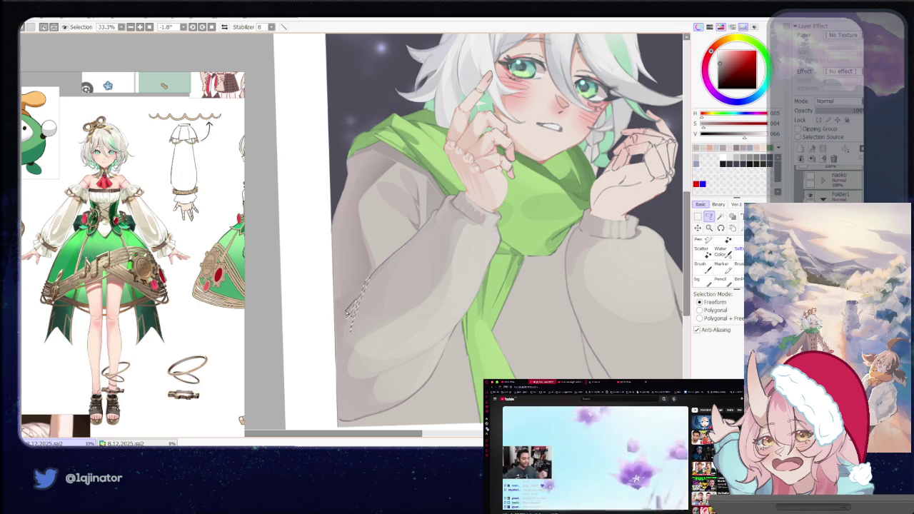
key(b)
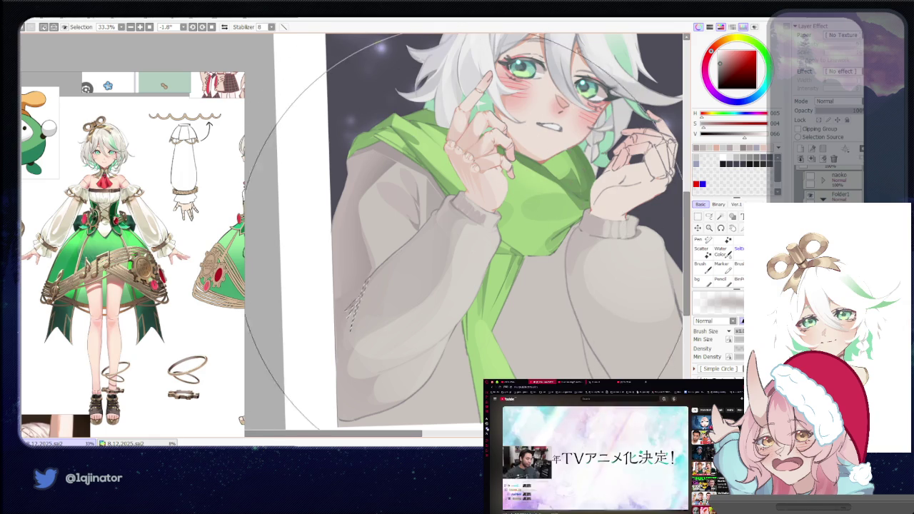
key(b)
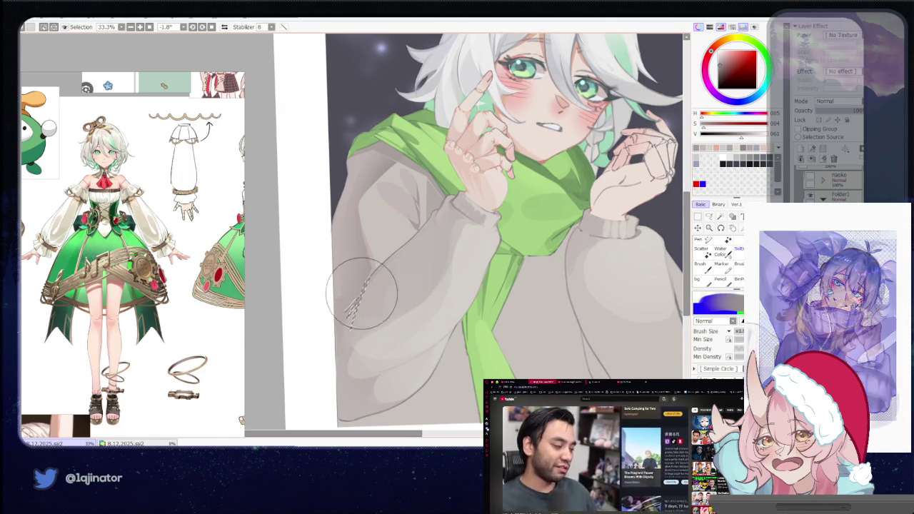
scroll(369, 294, down, 1)
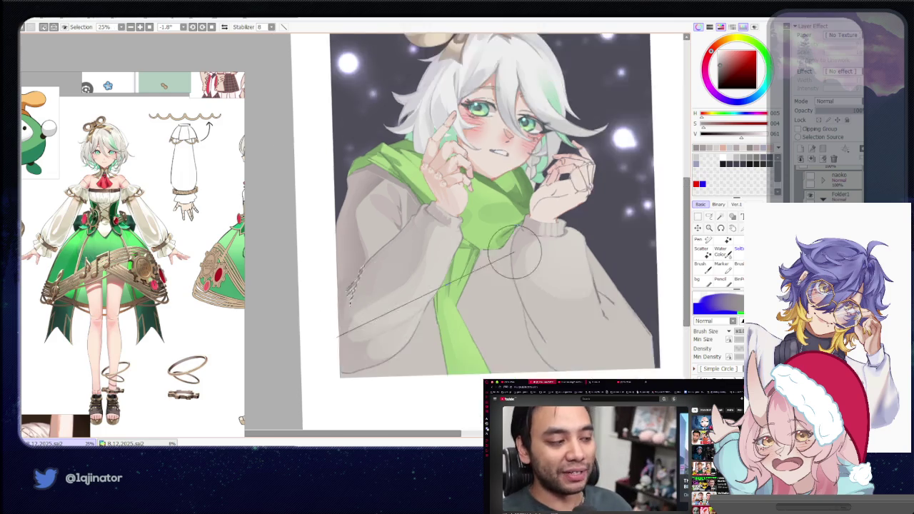
Reframe the whole drawing and sample the pale skin tone from the raised hand.
scroll(369, 294, down, 1)
key(a)
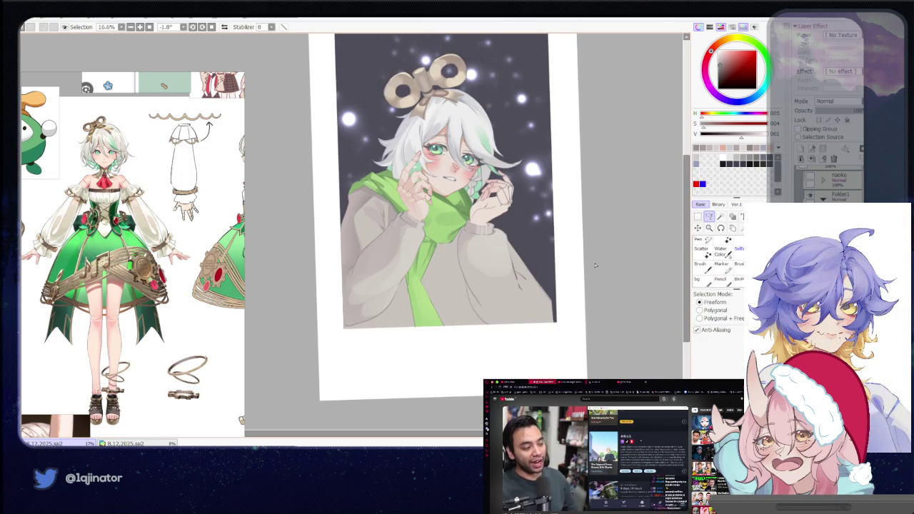
mouse_move(581, 293)
mouse_down()
mouse_move(564, 312)
mouse_move(573, 304)
mouse_move(595, 313)
mouse_up()
scroll(549, 306, up, 2)
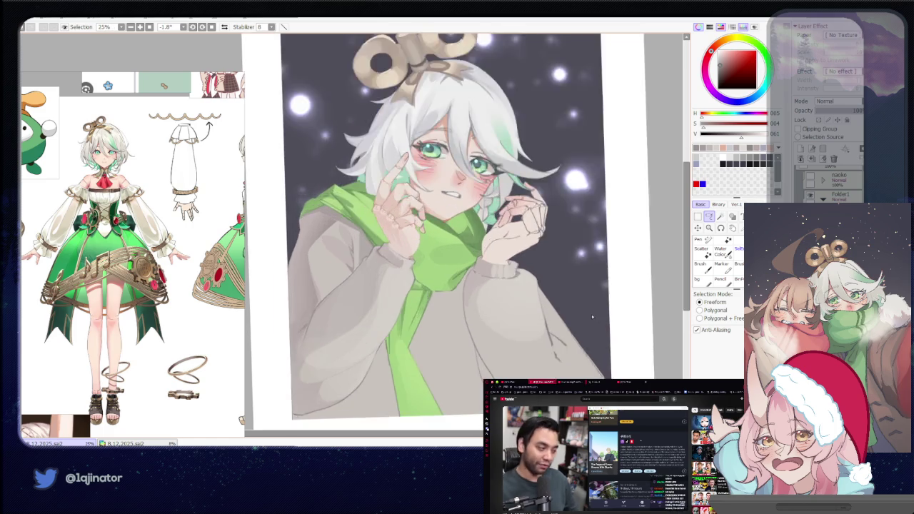
scroll(500, 297, up, 1)
scroll(443, 287, up, 1)
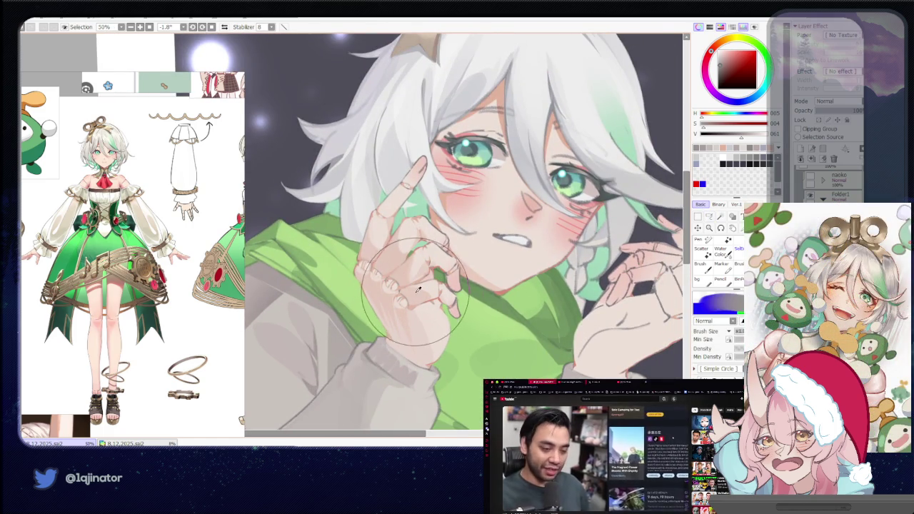
alt+click(565, 238)
Pan and zoom around the face, returning to the painting brush.
click(709, 216)
drag(514, 314, 493, 285)
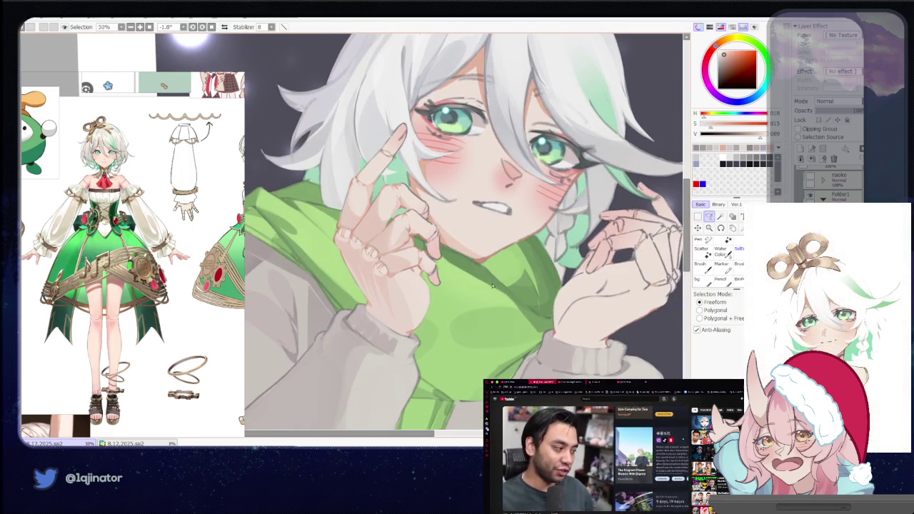
scroll(346, 224, down, 1)
scroll(346, 225, down, 1)
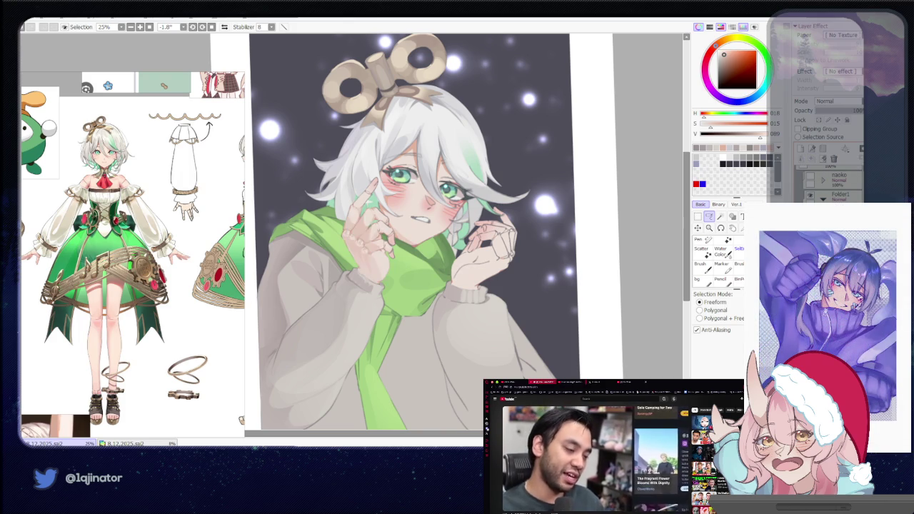
scroll(463, 293, up, 3)
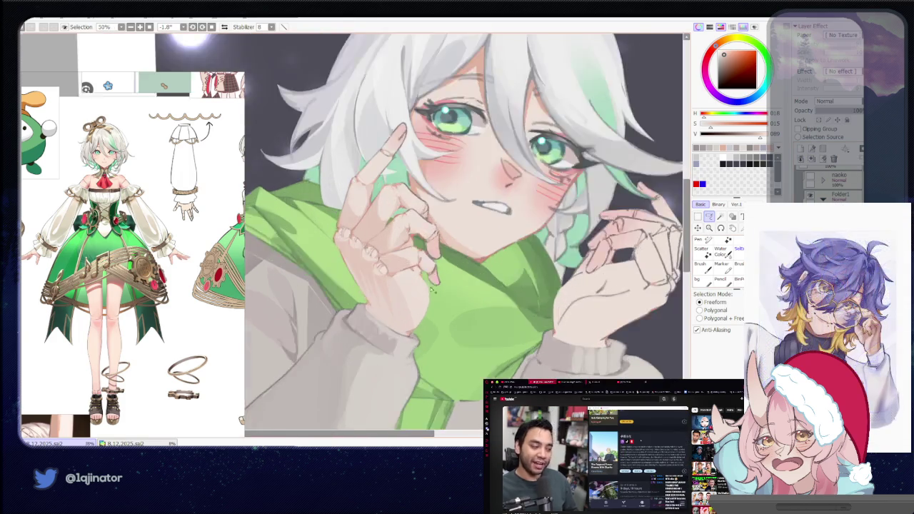
scroll(462, 293, up, 1)
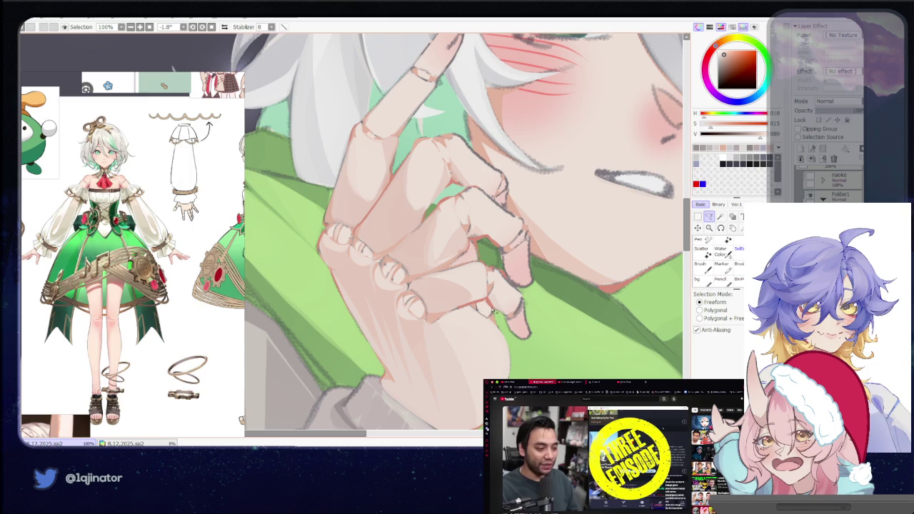
key(b)
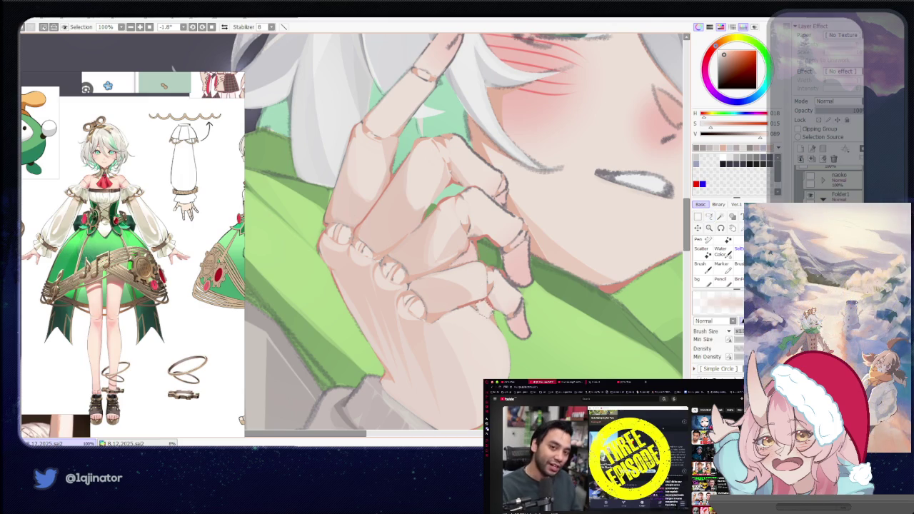
scroll(561, 257, down, 2)
scroll(561, 257, down, 2)
Zoom onto the raised hand and lasso a selection around the lower hand.
key(m)
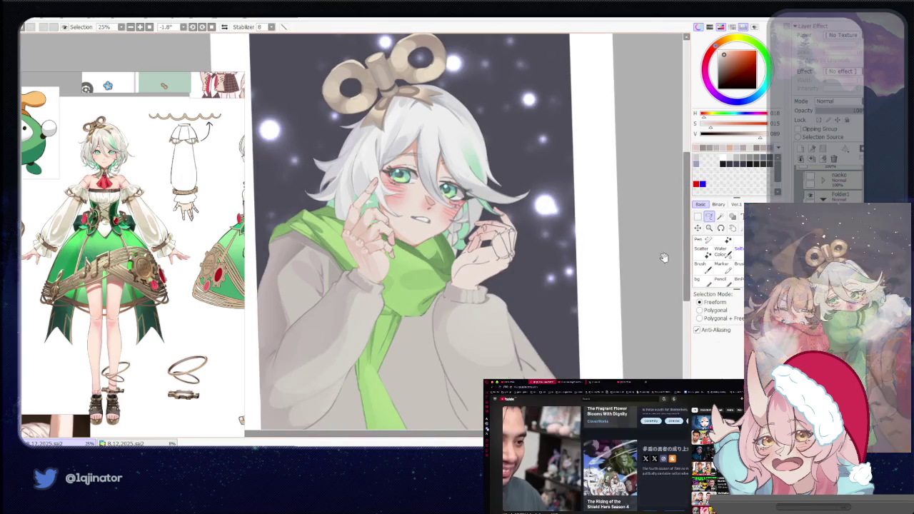
scroll(562, 257, up, 1)
scroll(562, 257, up, 1)
scroll(561, 254, up, 1)
scroll(559, 251, up, 1)
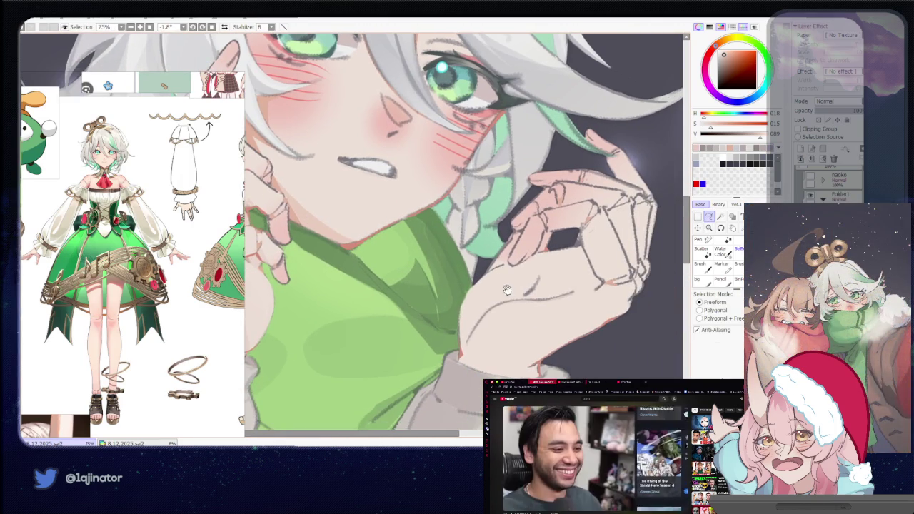
scroll(549, 256, right, 2)
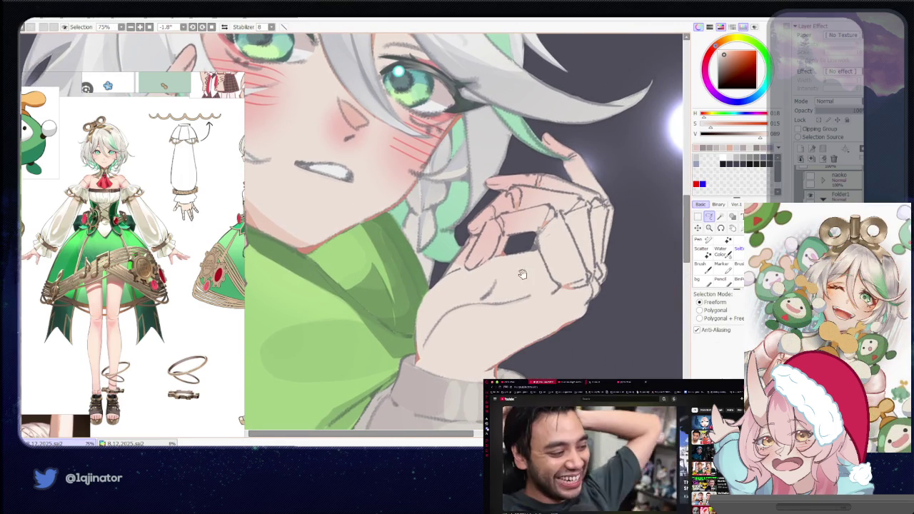
drag(464, 309, 473, 302)
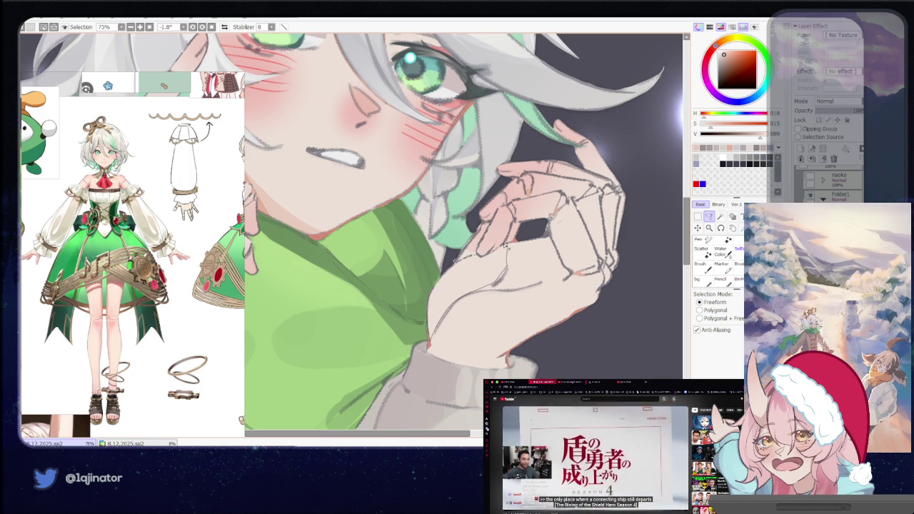
drag(477, 258, 449, 296)
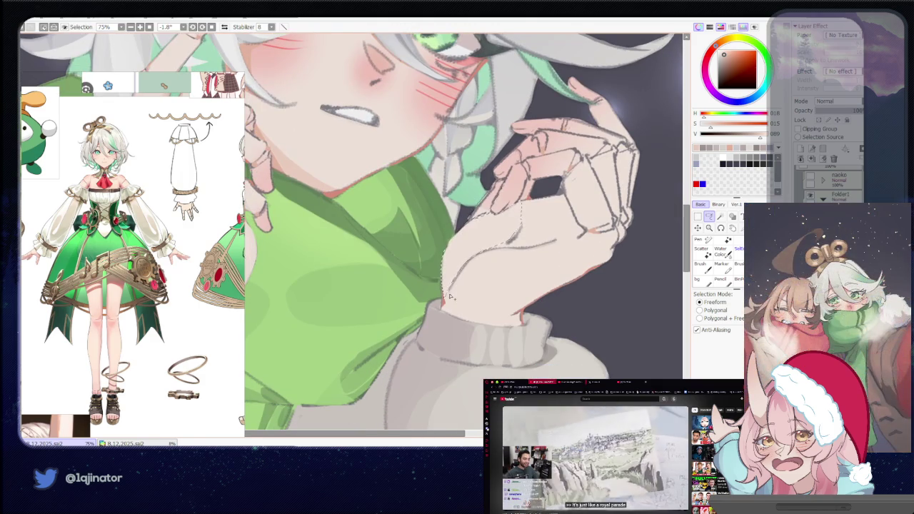
drag(520, 307, 459, 286)
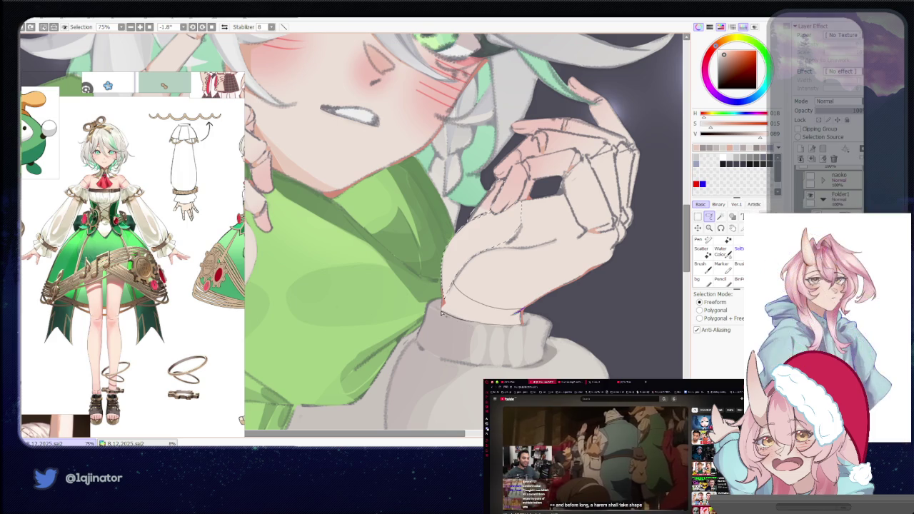
drag(443, 307, 442, 307)
Paint soft skin shading inside the lower-hand selection.
scroll(442, 307, down, 1)
key(b)
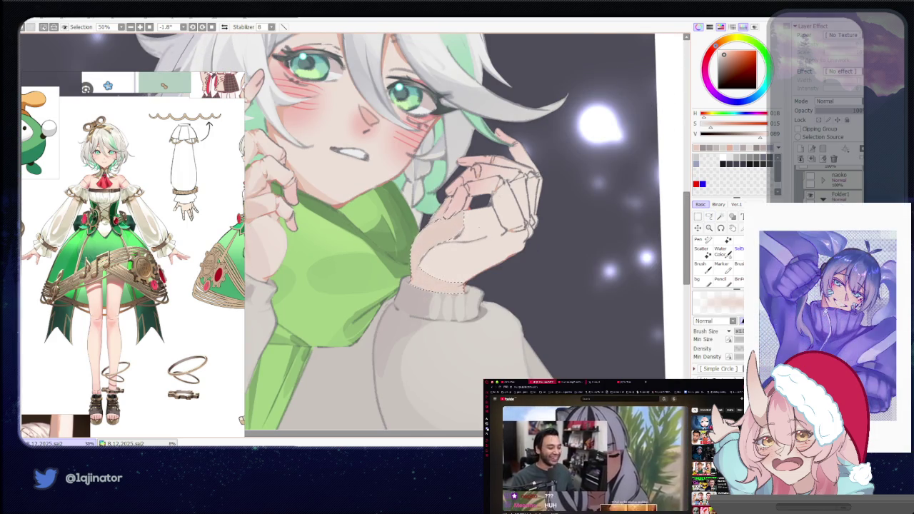
scroll(662, 229, down, 1)
key(l)
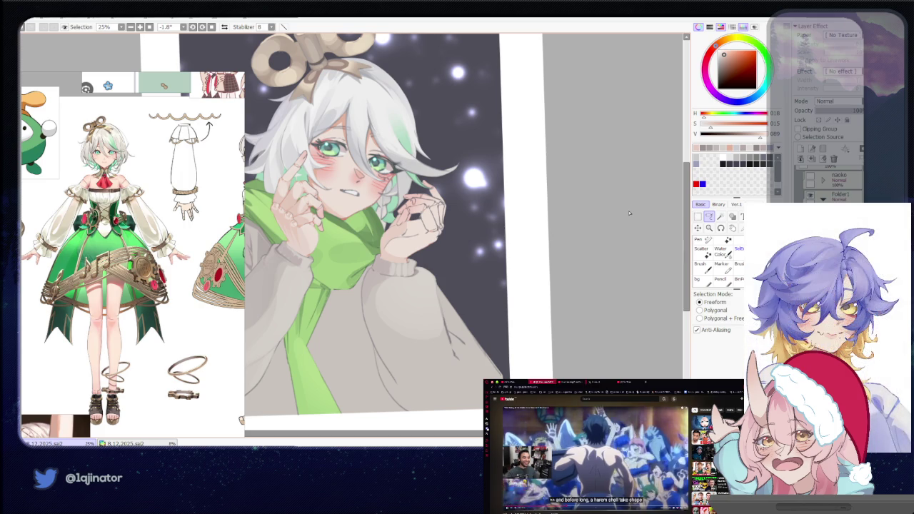
scroll(497, 330, up, 1)
scroll(497, 330, up, 1)
mouse_move(497, 330)
mouse_down()
mouse_move(497, 266)
mouse_move(457, 254)
mouse_up()
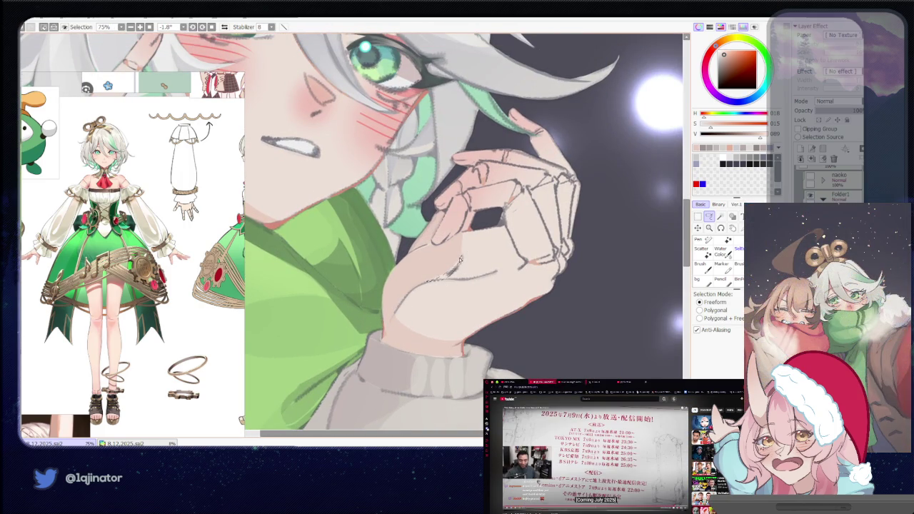
key(n)
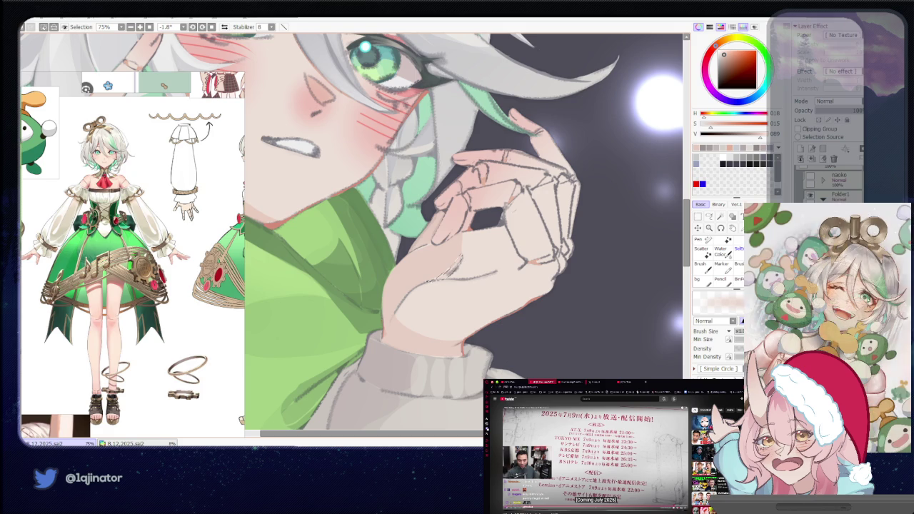
Reframe the drawing, lasso the lower hand's edge again and shade it.
scroll(642, 247, down, 1)
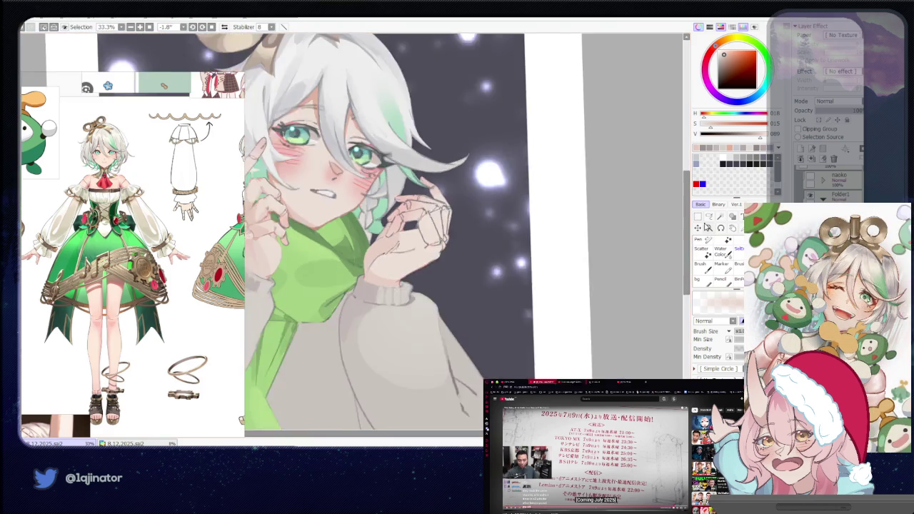
scroll(642, 246, down, 1)
scroll(642, 247, down, 1)
drag(612, 241, 580, 293)
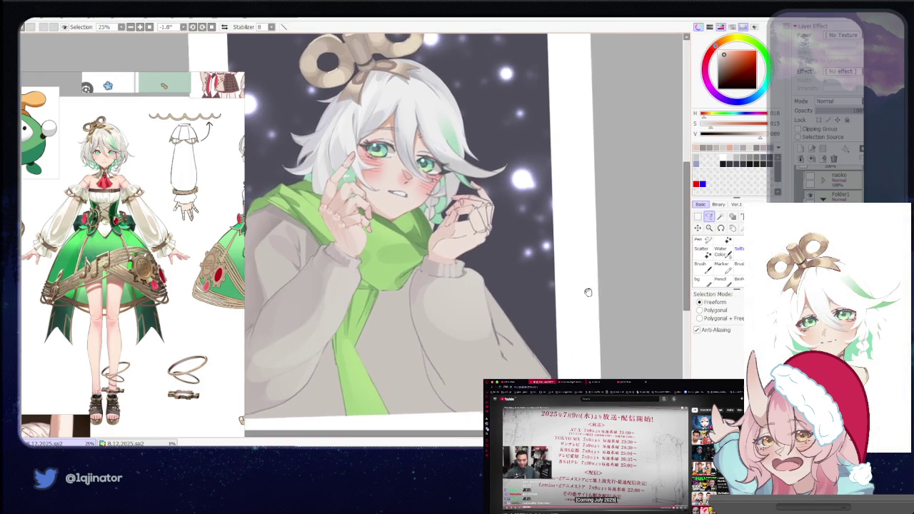
scroll(580, 293, up, 3)
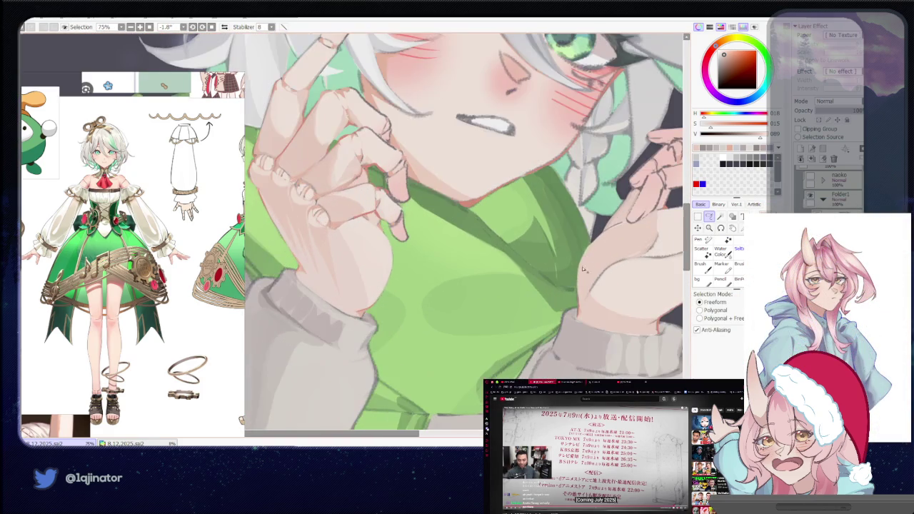
mouse_move(628, 267)
mouse_down()
mouse_move(435, 260)
mouse_move(473, 276)
mouse_up()
drag(528, 261, 550, 250)
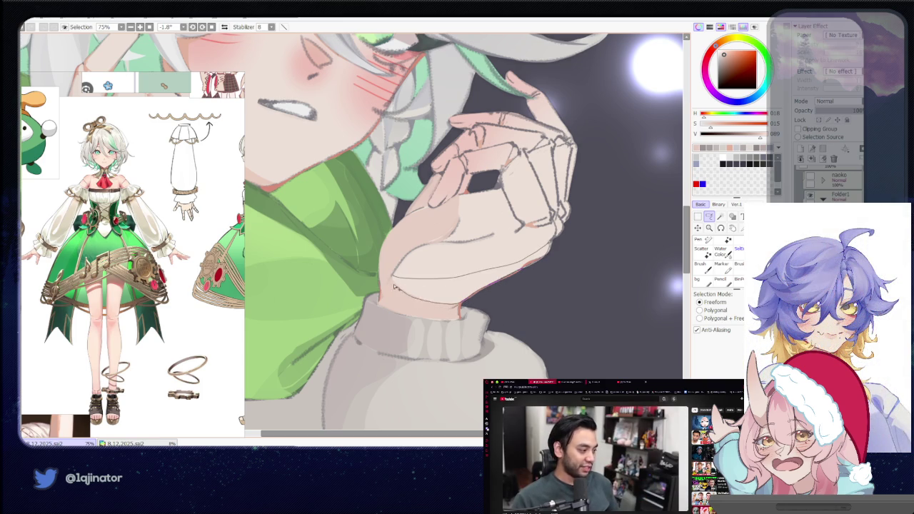
drag(462, 305, 461, 306)
key(b)
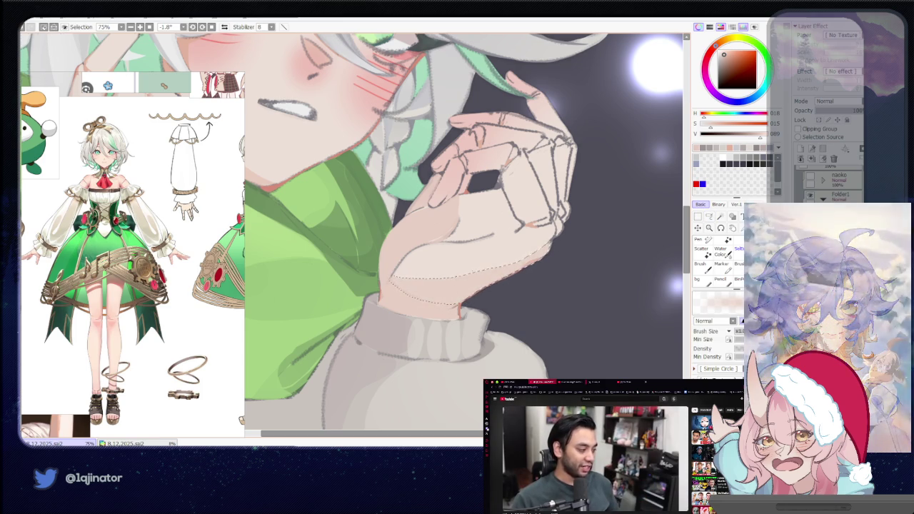
key(l)
scroll(576, 273, down, 4)
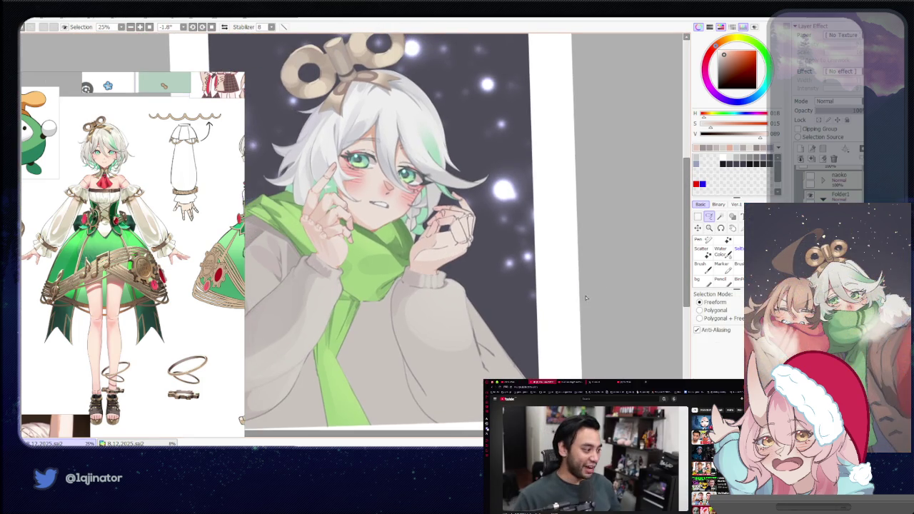
Trace a freeform selection line down the palm edge of the hand beside the cheek.
scroll(586, 298, up, 4)
key(b)
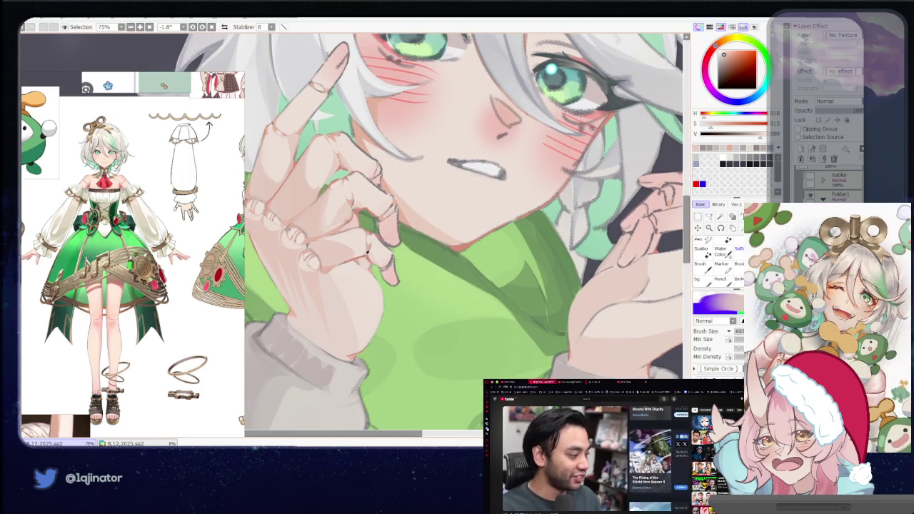
key(l)
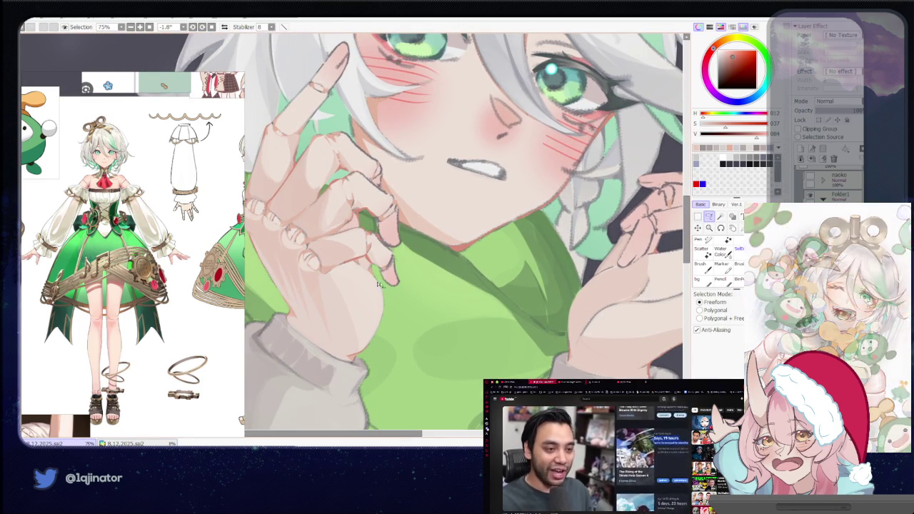
drag(341, 266, 369, 345)
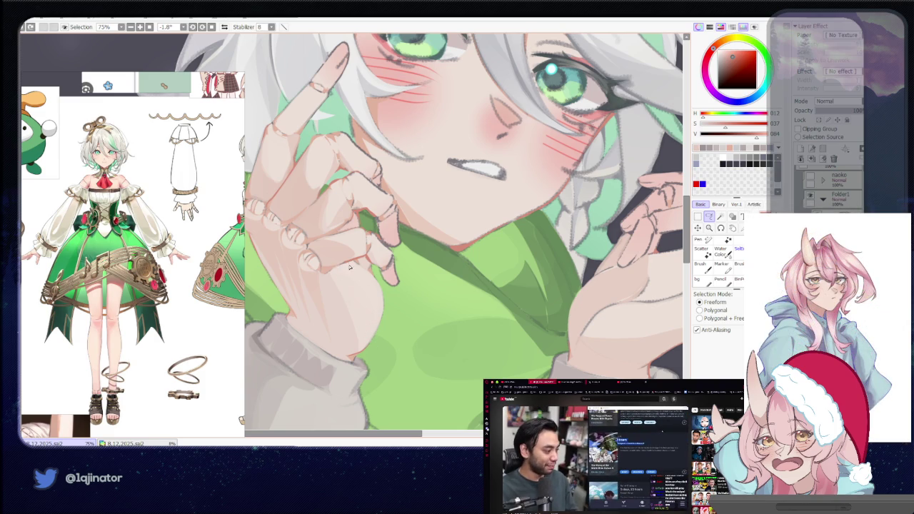
drag(370, 322, 369, 350)
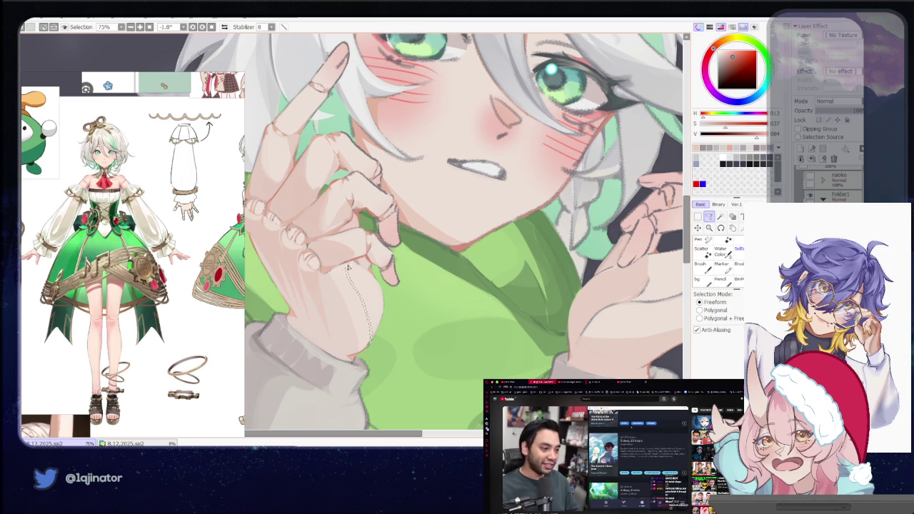
key(b)
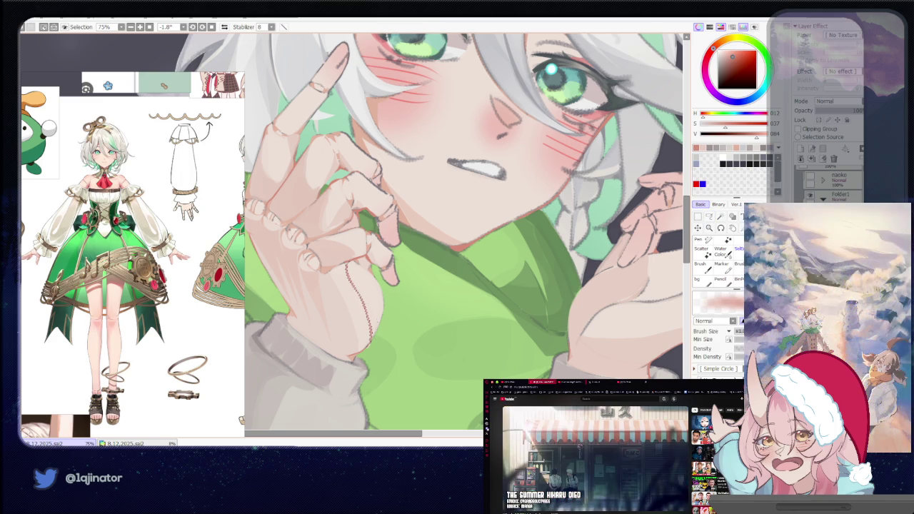
scroll(610, 286, down, 5)
key(l)
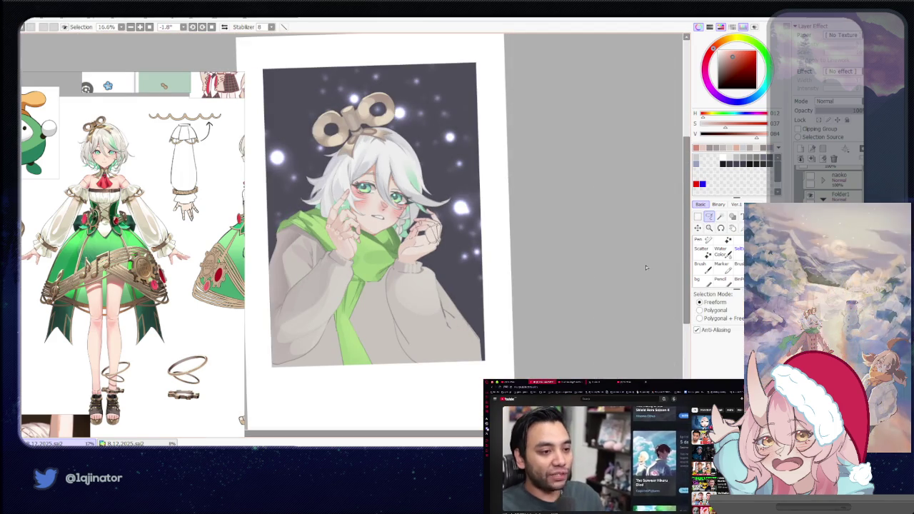
scroll(610, 286, up, 3)
scroll(610, 286, up, 2)
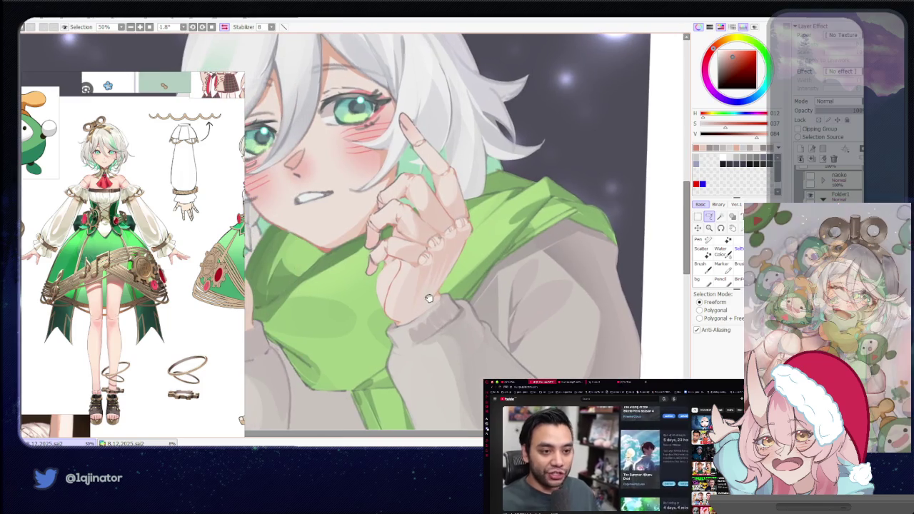
mouse_move(486, 287)
mouse_down()
mouse_move(400, 307)
mouse_move(425, 288)
mouse_up()
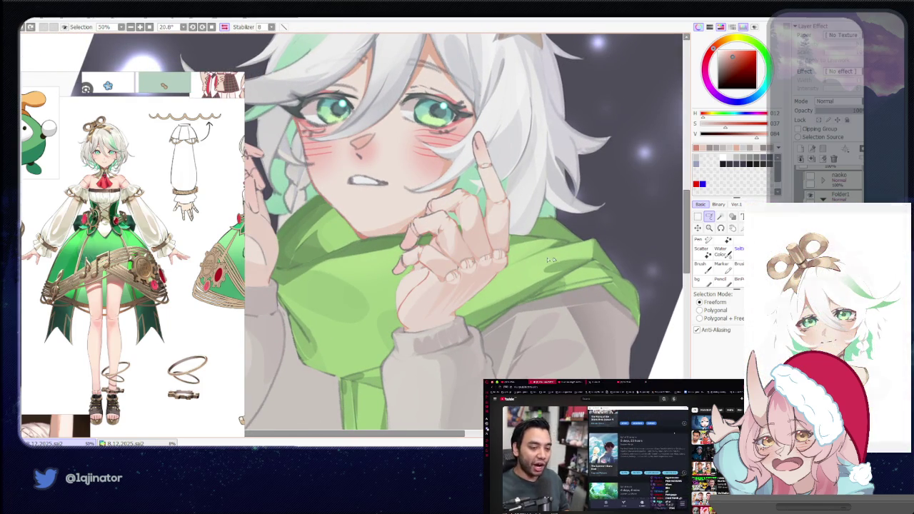
Undo and redo the last sweater stroke, then pick a grey-green colour.
key(ctrl+z)
key(ctrl+y)
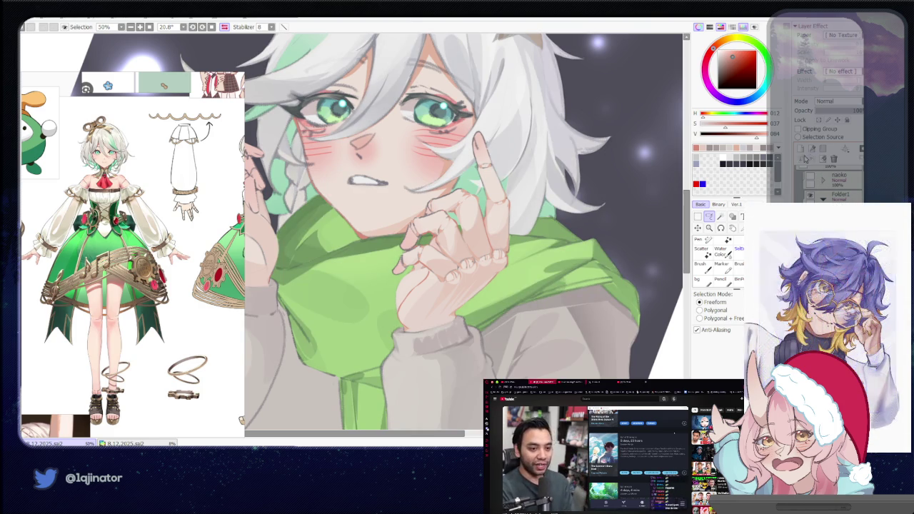
key(b)
alt+click(388, 287)
click(709, 216)
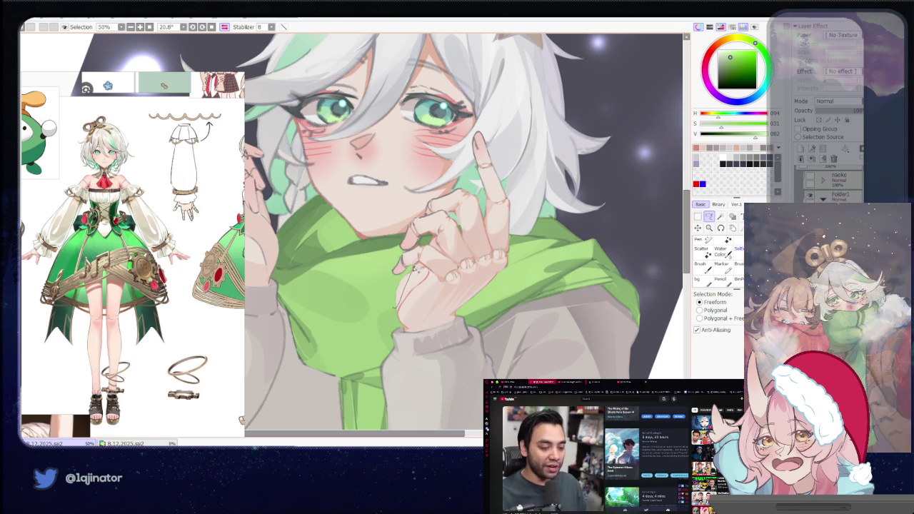
key(e)
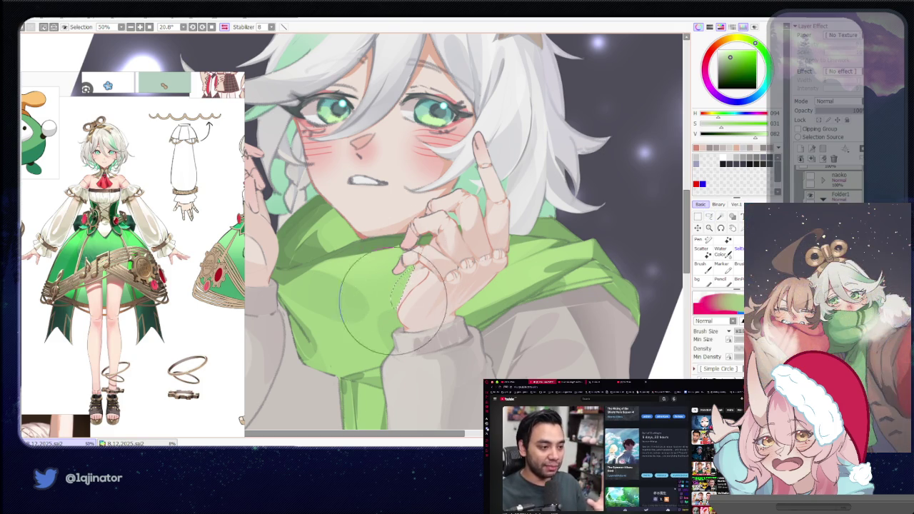
Zoom in on the face and hand, alternating lasso and brush to shade.
scroll(371, 257, down, 2)
key(l)
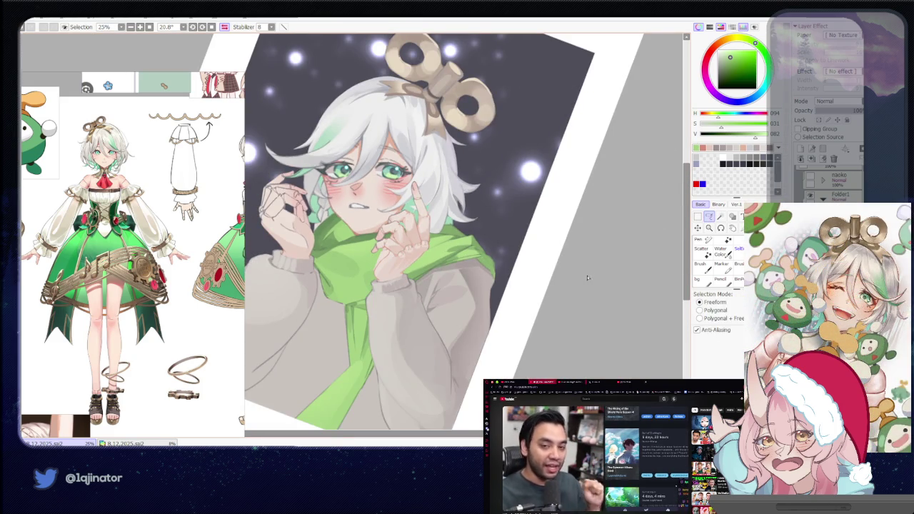
key(End)
scroll(500, 314, up, 6)
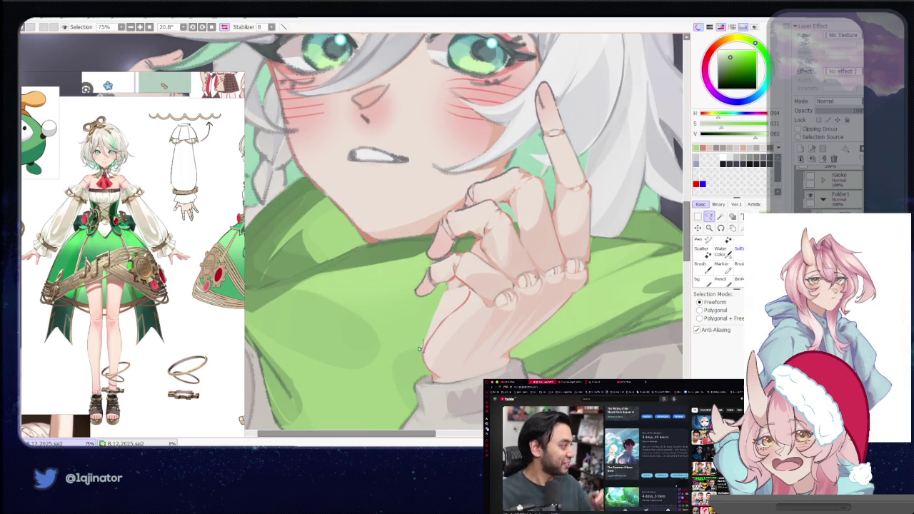
key(n)
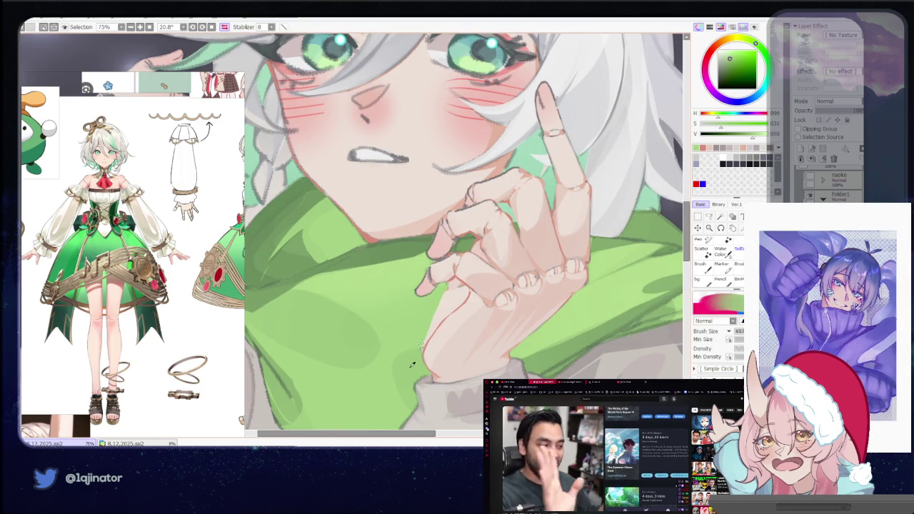
key(l)
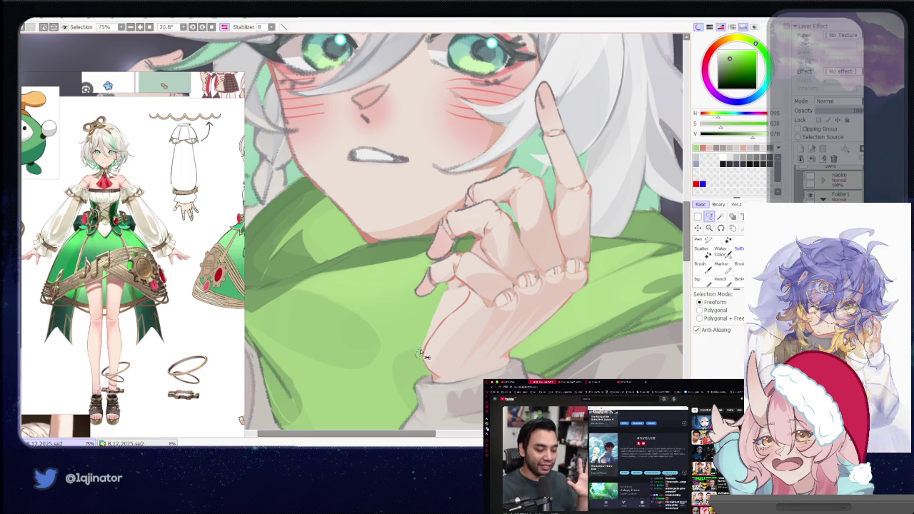
key(n)
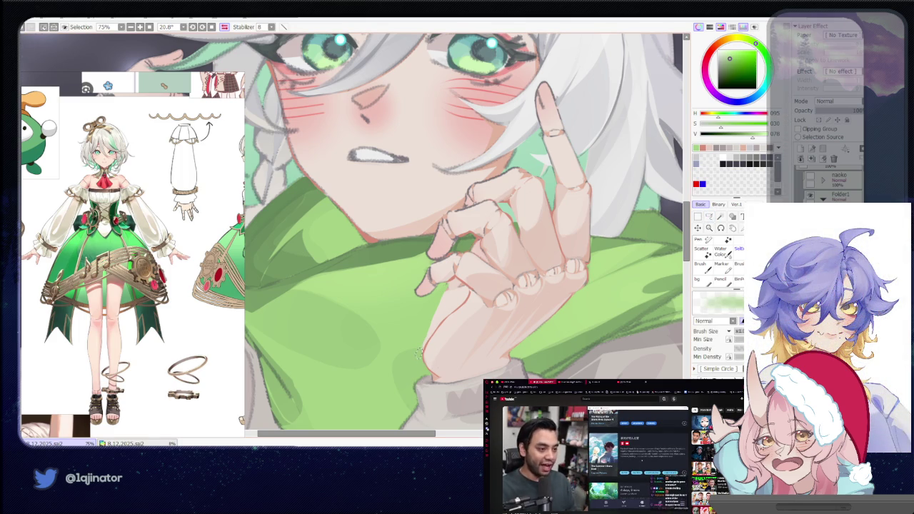
scroll(418, 353, down, 5)
Reset the view upright and pick a dark reddish skin-line colour.
key(l)
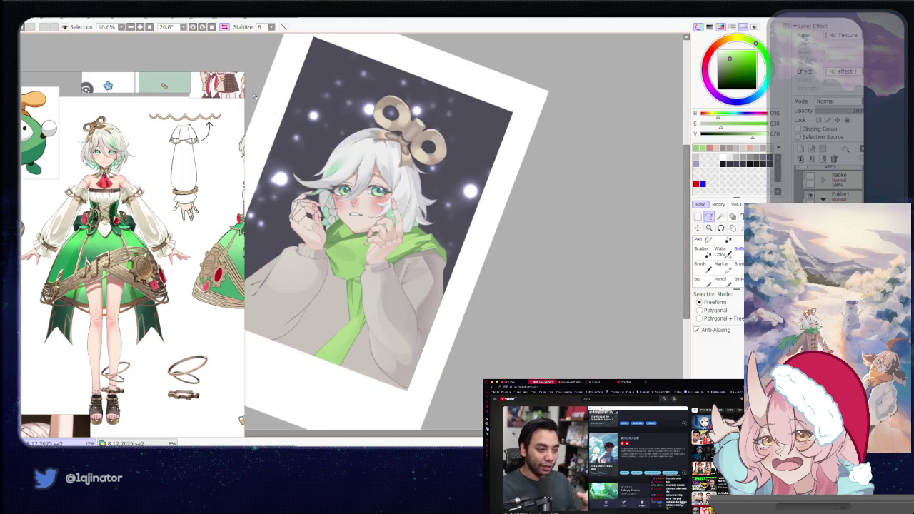
key(Home)
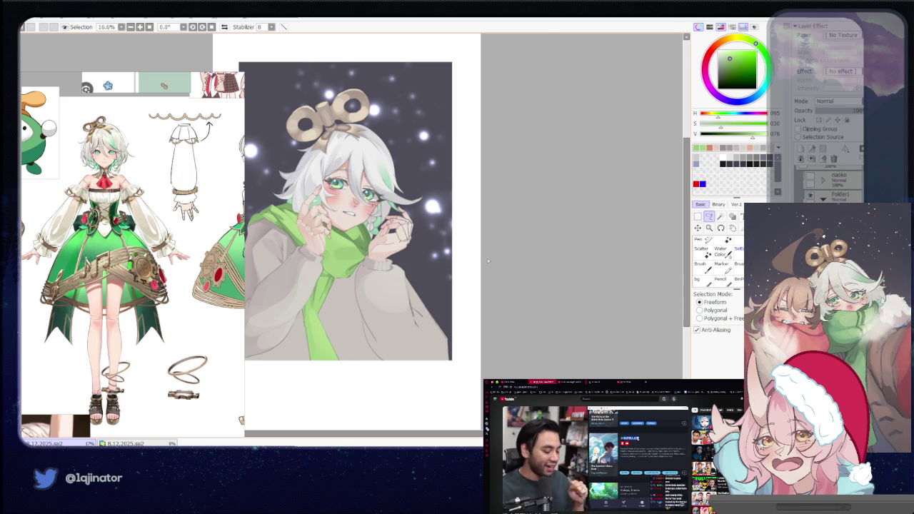
scroll(314, 215, up, 2)
scroll(314, 214, up, 1)
scroll(314, 214, up, 2)
key(n)
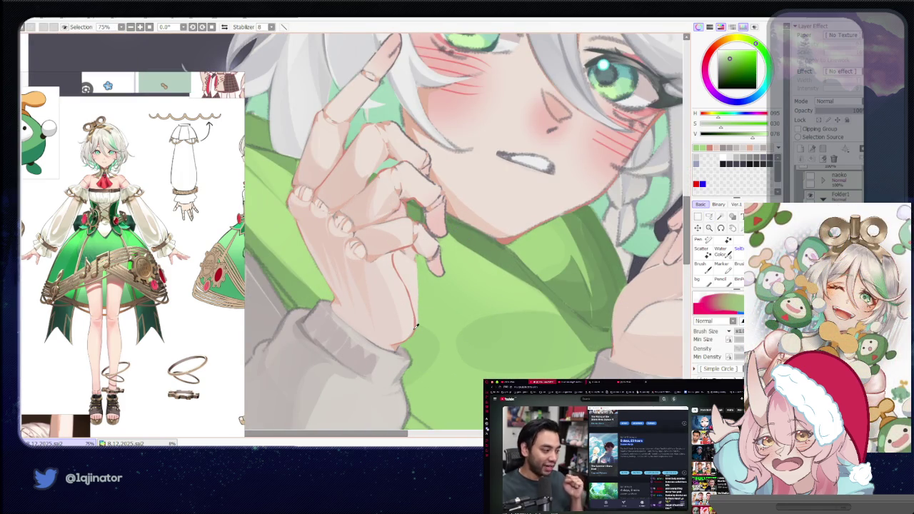
alt+click(417, 326)
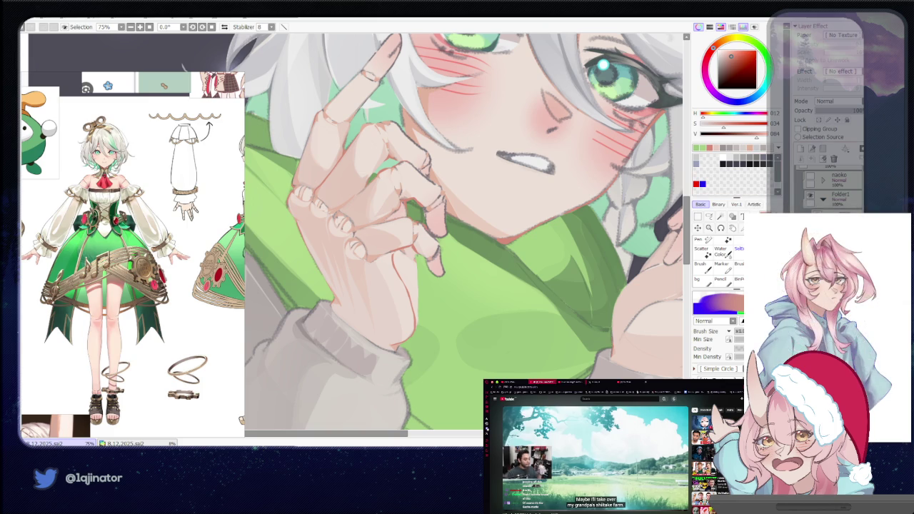
Lasso along the finger edge and paint a reddish rim line there.
key(l)
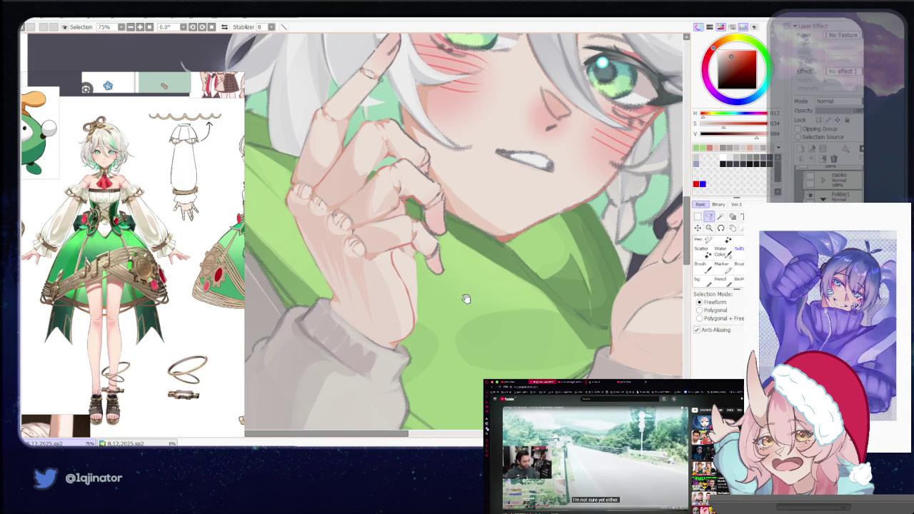
scroll(432, 271, up, 1)
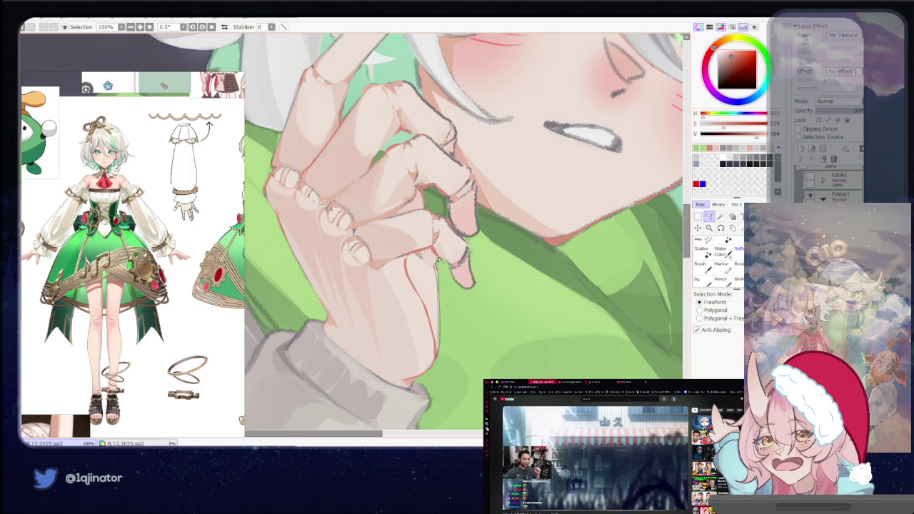
drag(438, 261, 435, 265)
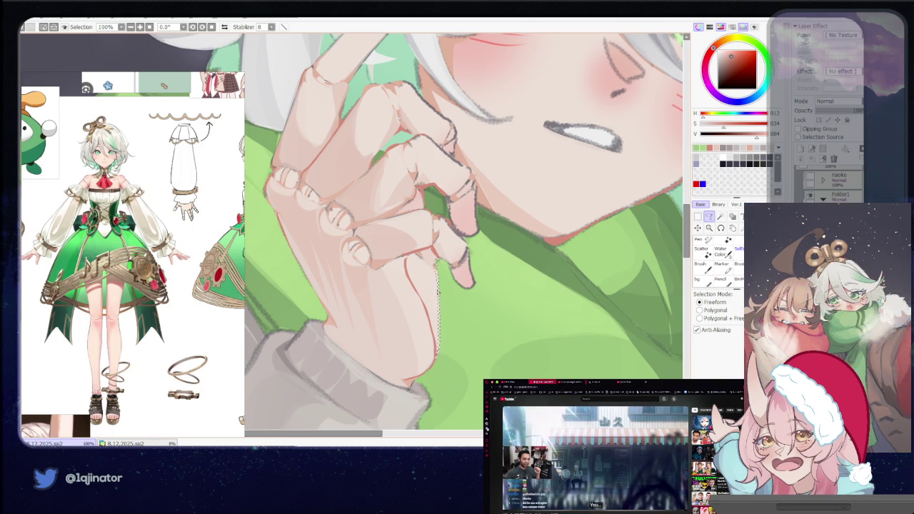
key(b)
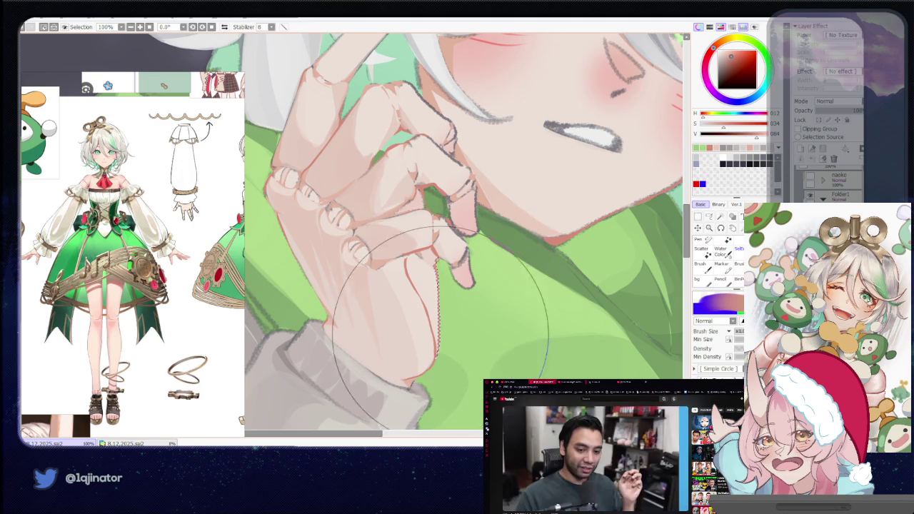
scroll(448, 255, down, 3)
scroll(449, 255, down, 1)
click(709, 217)
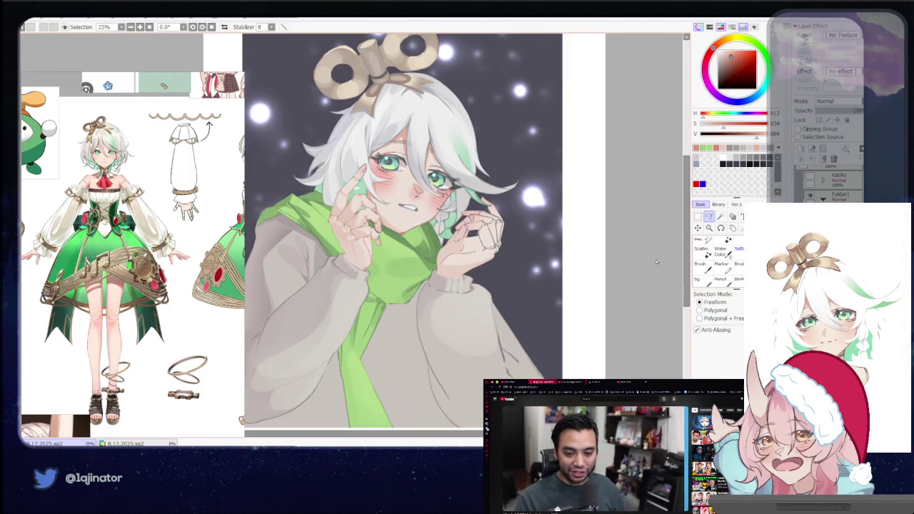
scroll(585, 293, up, 1)
scroll(585, 293, up, 2)
scroll(584, 293, up, 1)
Tilt the view and lasso the lower edge of the back of the hand for shading.
mouse_move(584, 293)
mouse_down()
mouse_move(441, 292)
mouse_move(367, 319)
mouse_up()
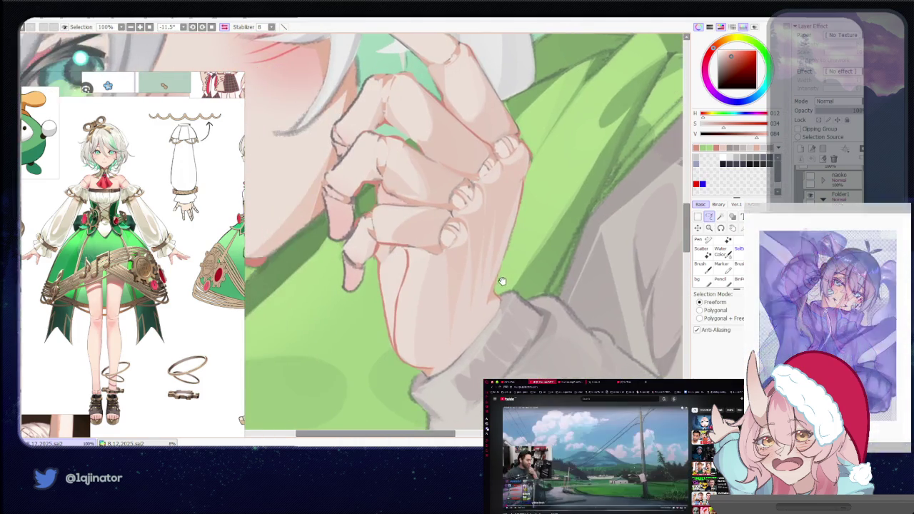
key(b)
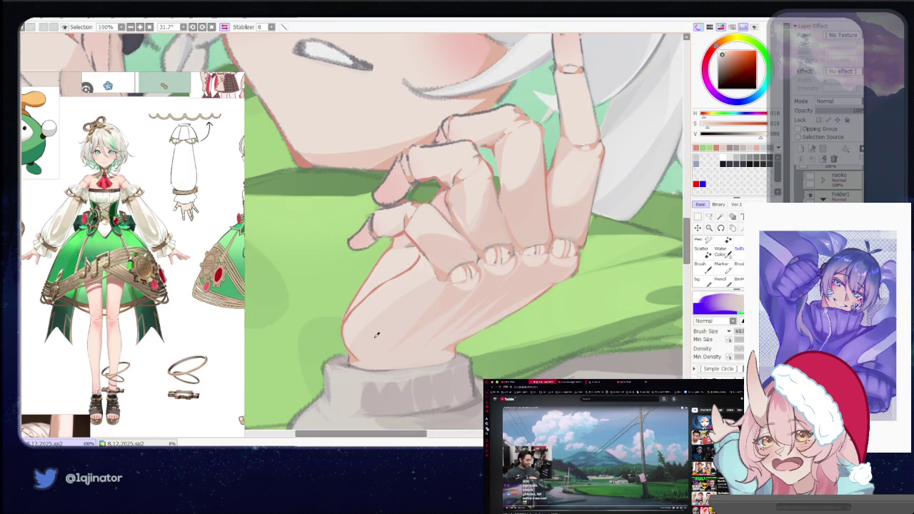
key(m)
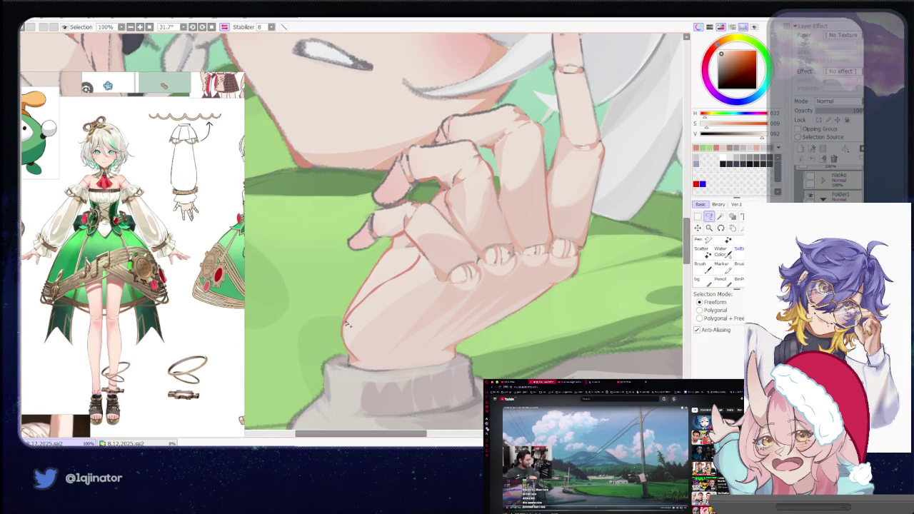
drag(346, 325, 424, 266)
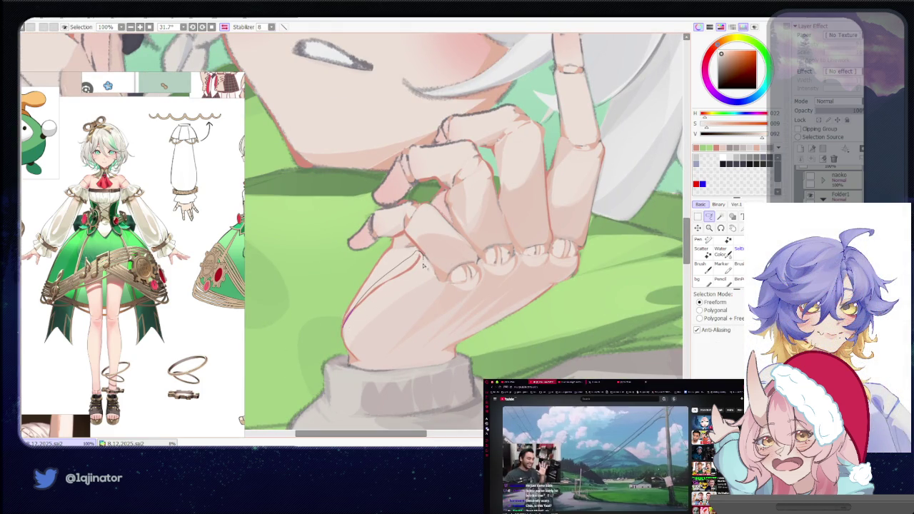
drag(370, 289, 345, 334)
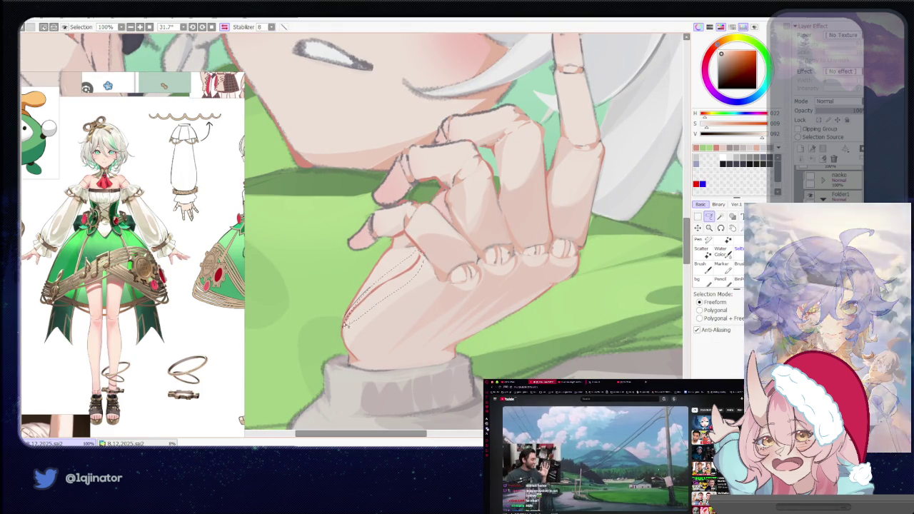
key(b)
Zoom out and flip the canvas to check proportions, then eyedrop the hand's skin tone.
key(minus)
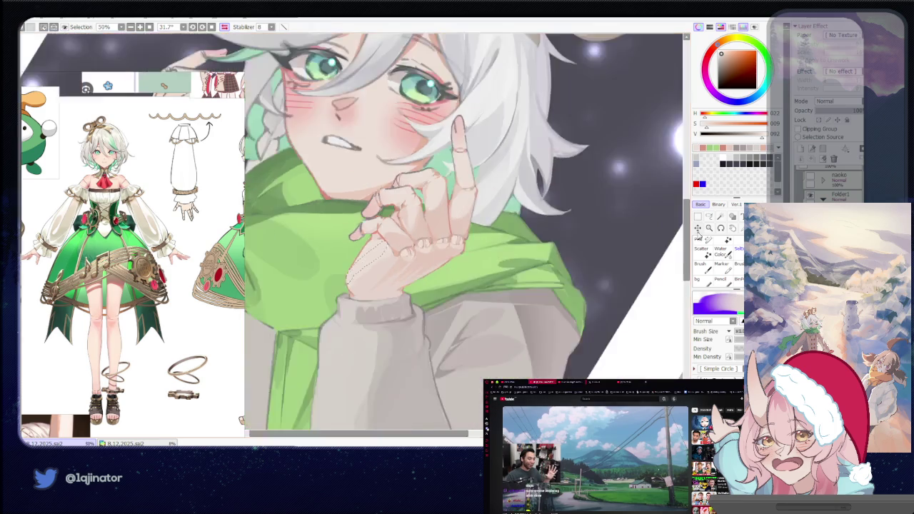
key(h)
key(h)
key(plus)
alt+click(460, 227)
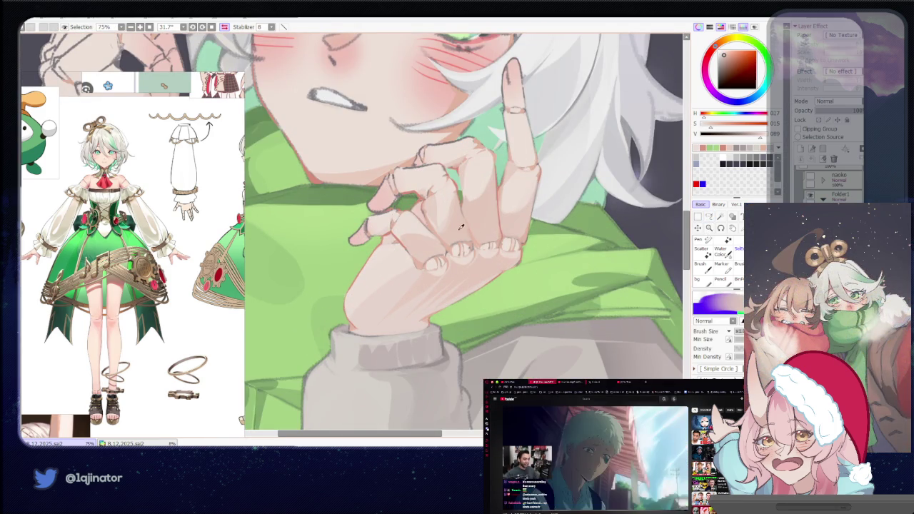
click(709, 216)
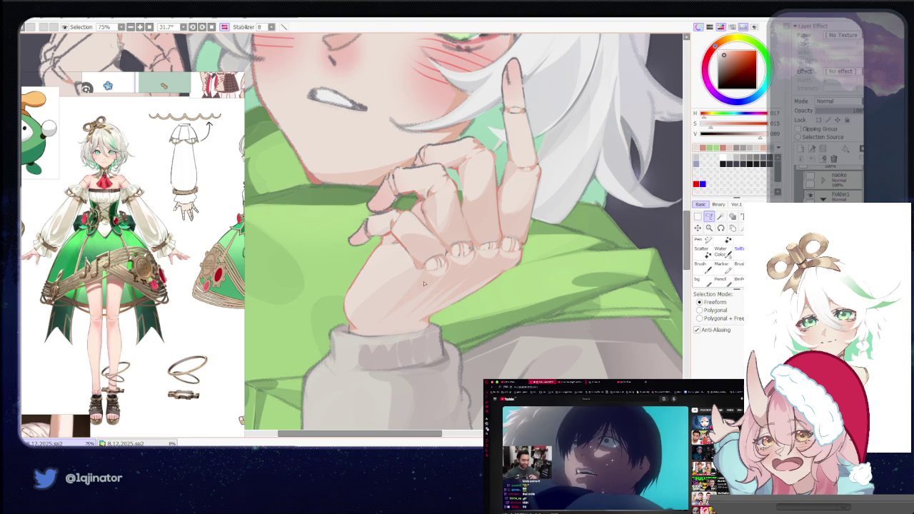
Lasso another area on the hand and paint skin shading inside it.
scroll(419, 262, up, 1)
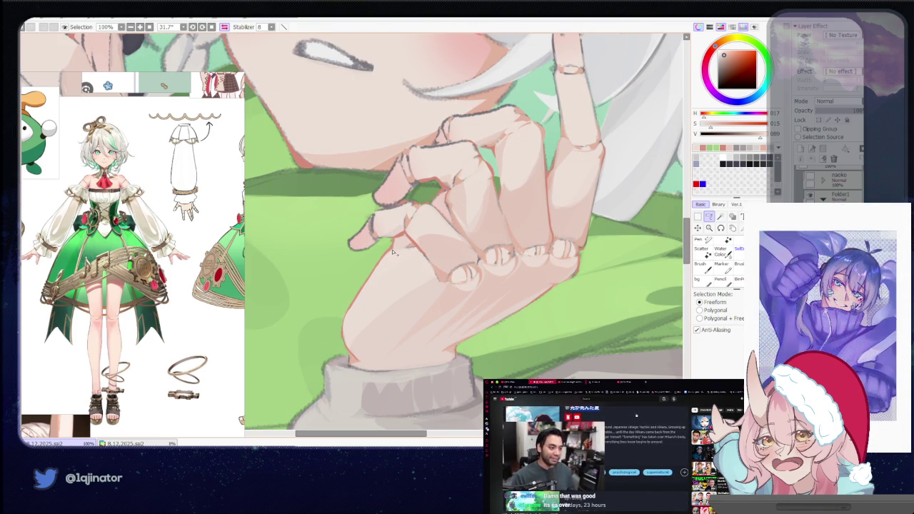
drag(377, 284, 426, 254)
key(b)
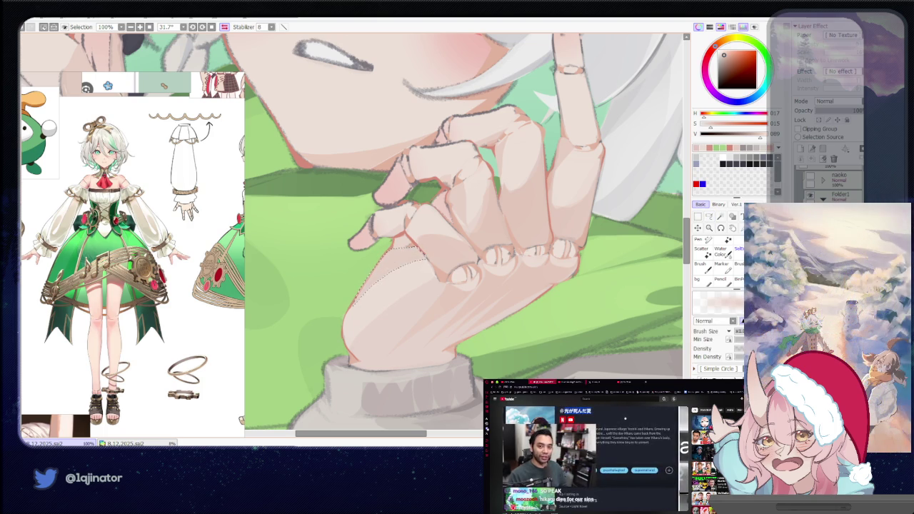
key(minus)
key(minus)
key(minus)
click(709, 217)
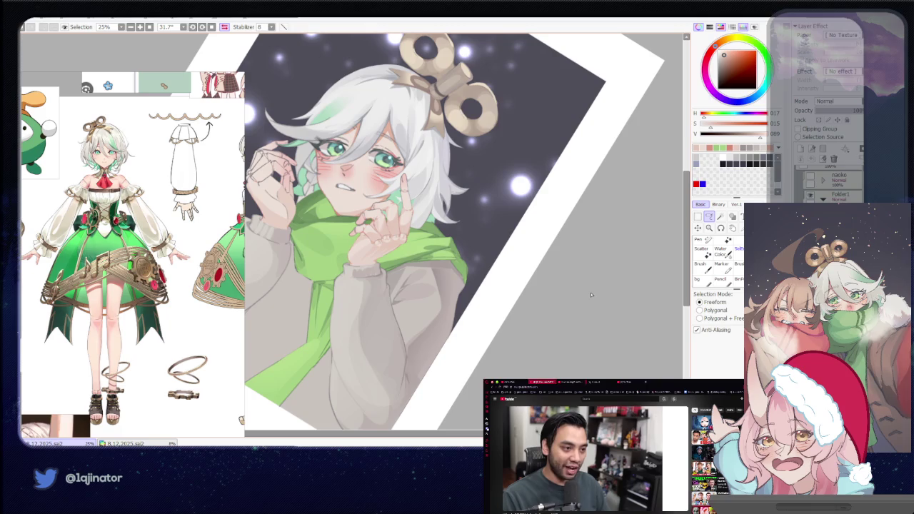
scroll(350, 200, up, 3)
key(b)
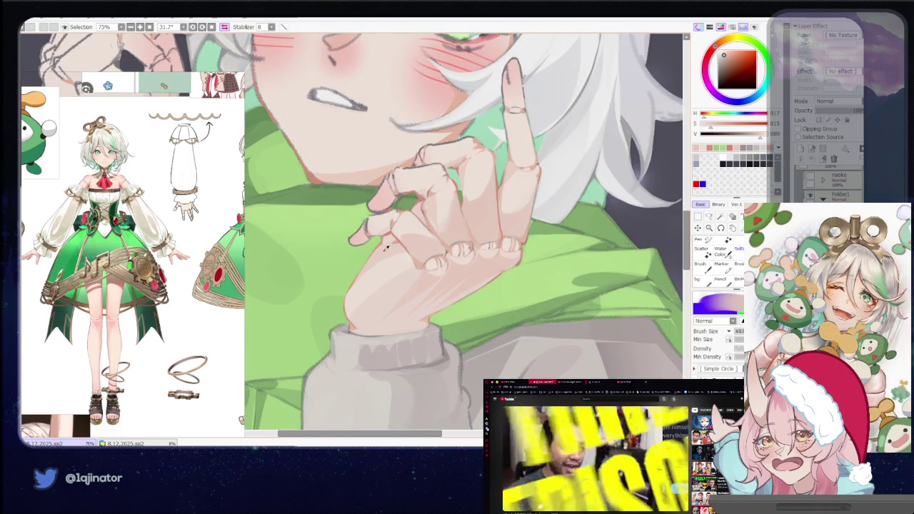
Sample a new shading colour from the hand, paint the edge, and straighten the view.
alt+click(402, 239)
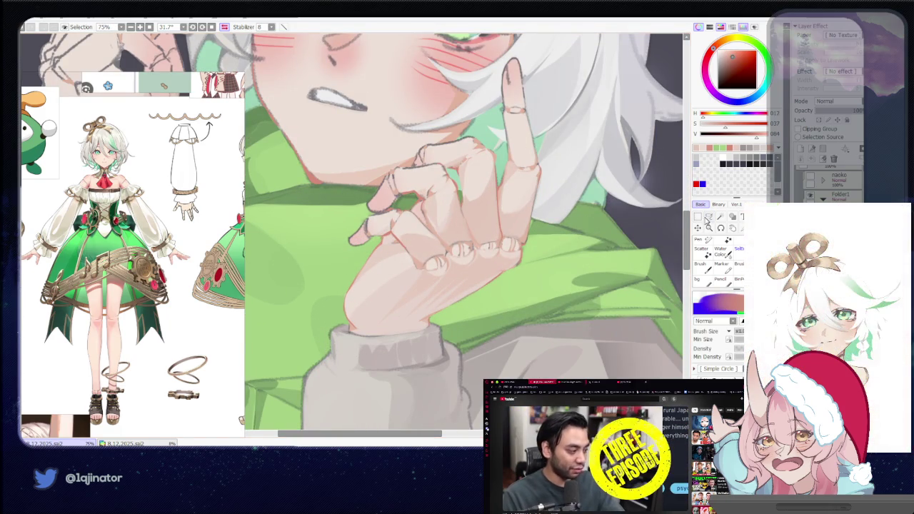
key(l)
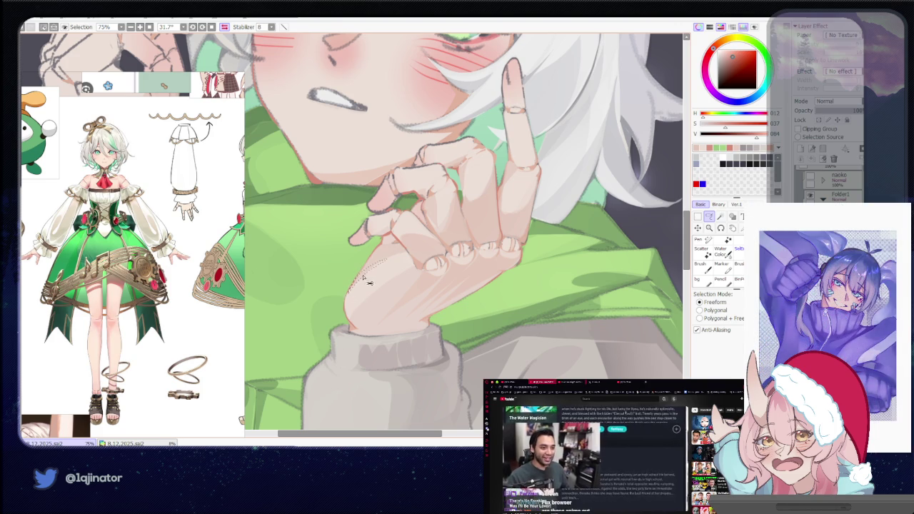
key(b)
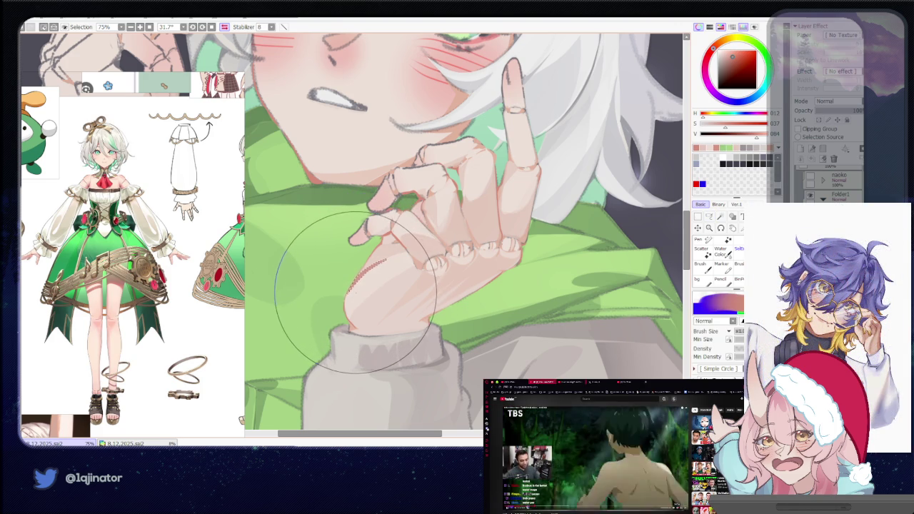
scroll(408, 343, down, 3)
scroll(589, 270, down, 1)
click(709, 216)
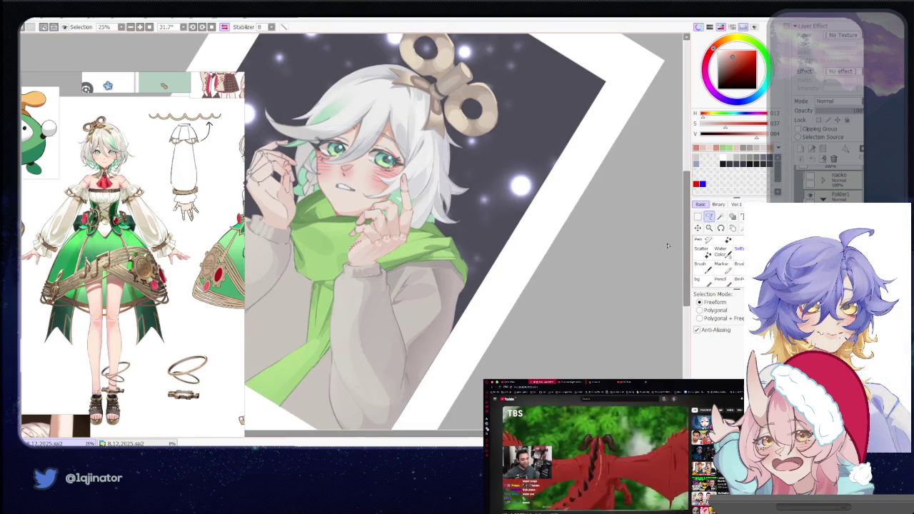
drag(486, 246, 437, 353)
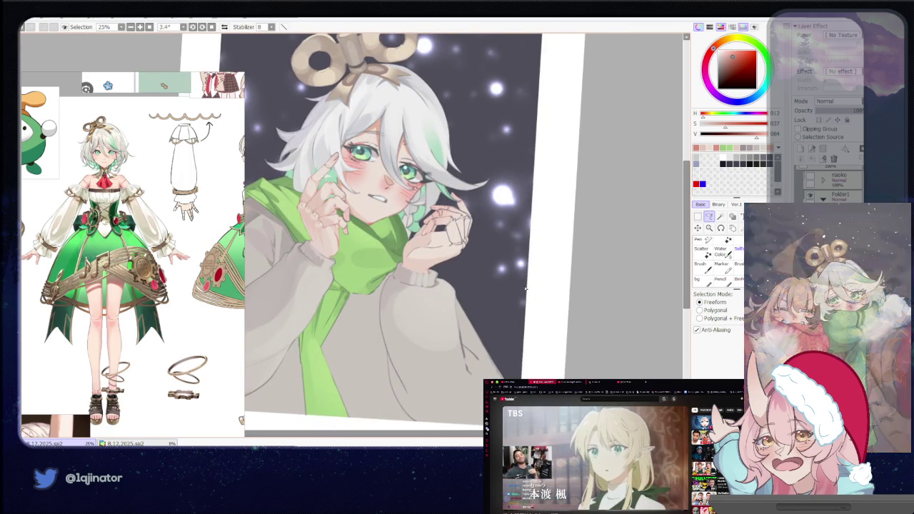
Zoom in on the lower part of the raised-finger hand beside the scarf.
scroll(379, 285, up, 1)
scroll(335, 281, up, 1)
scroll(342, 285, up, 2)
scroll(348, 292, up, 1)
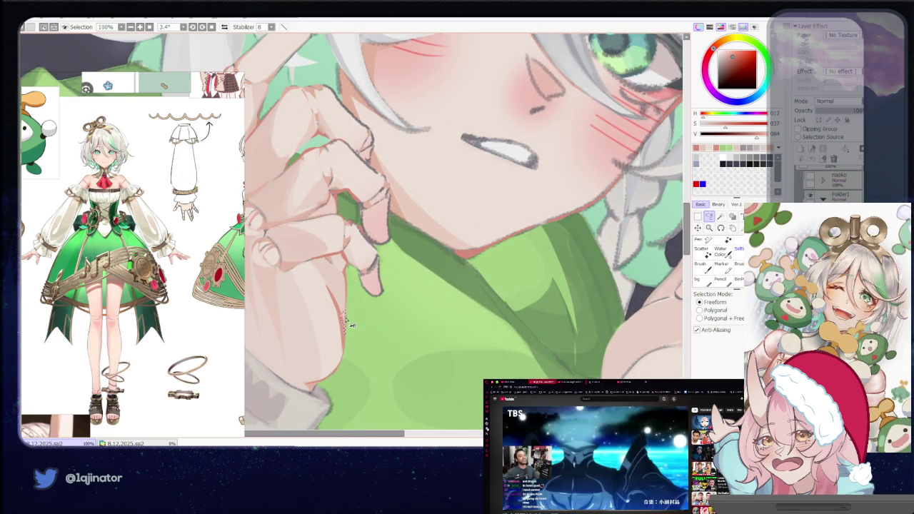
key(n)
scroll(379, 335, down, 3)
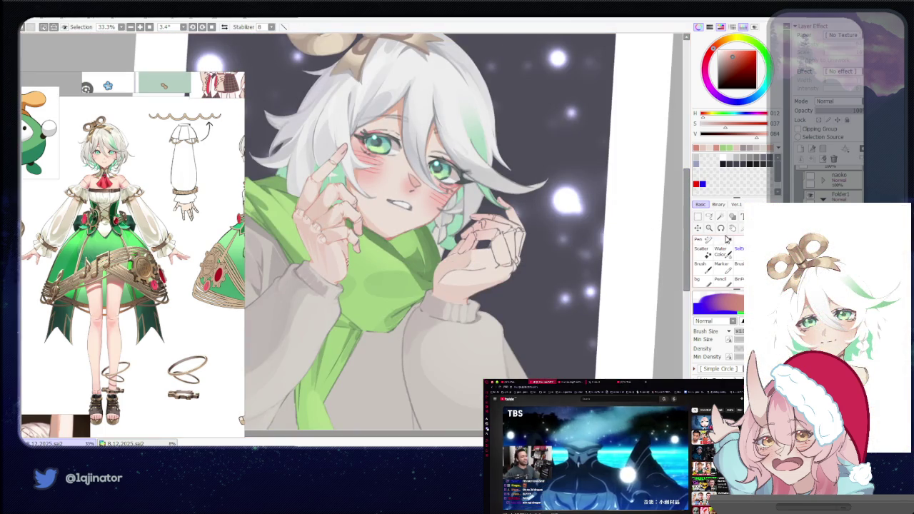
Lasso the lower part of that hand and shade it, then zoom out to check.
click(708, 217)
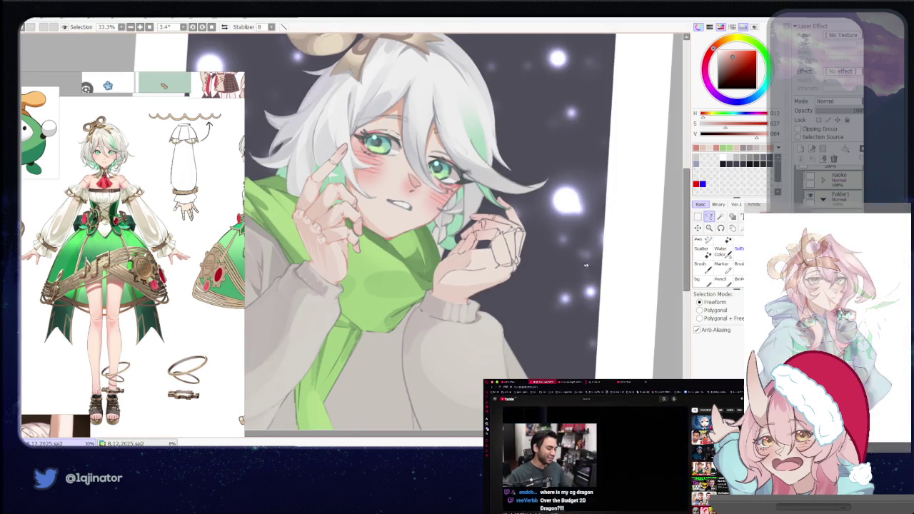
scroll(322, 264, up, 2)
scroll(322, 264, up, 1)
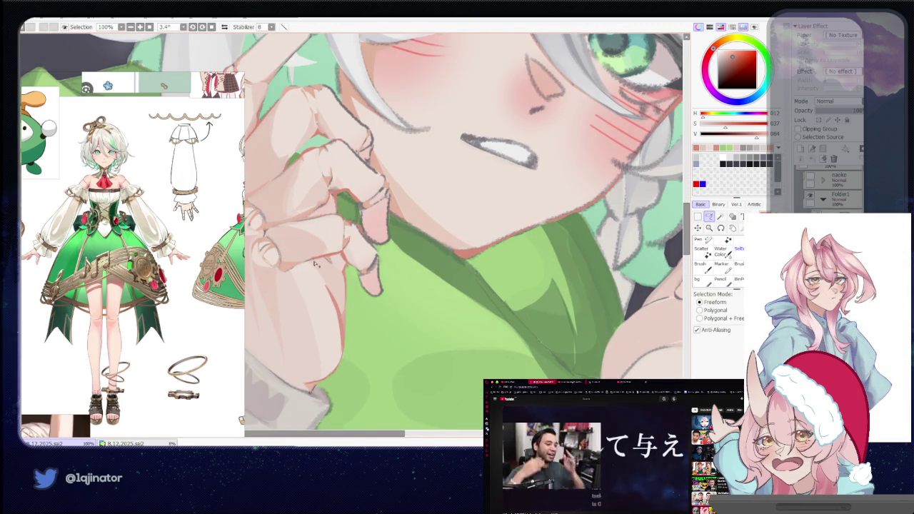
key(n)
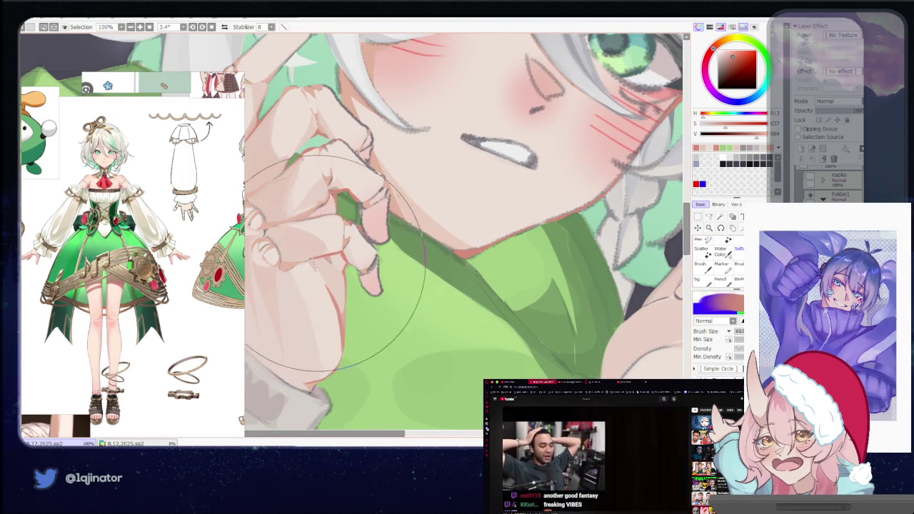
scroll(311, 263, down, 2)
scroll(312, 264, down, 2)
key(m)
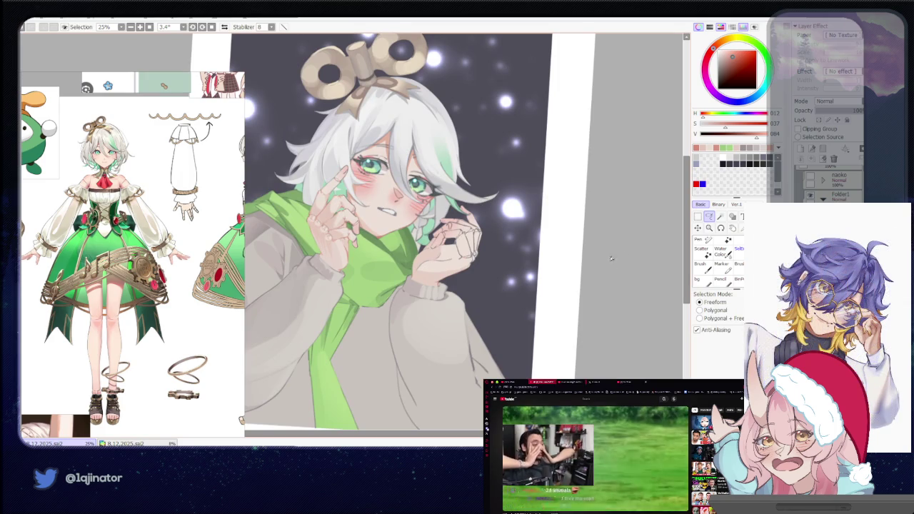
Zoom back in on the hand and sample a lighter skin tint.
scroll(380, 277, up, 2)
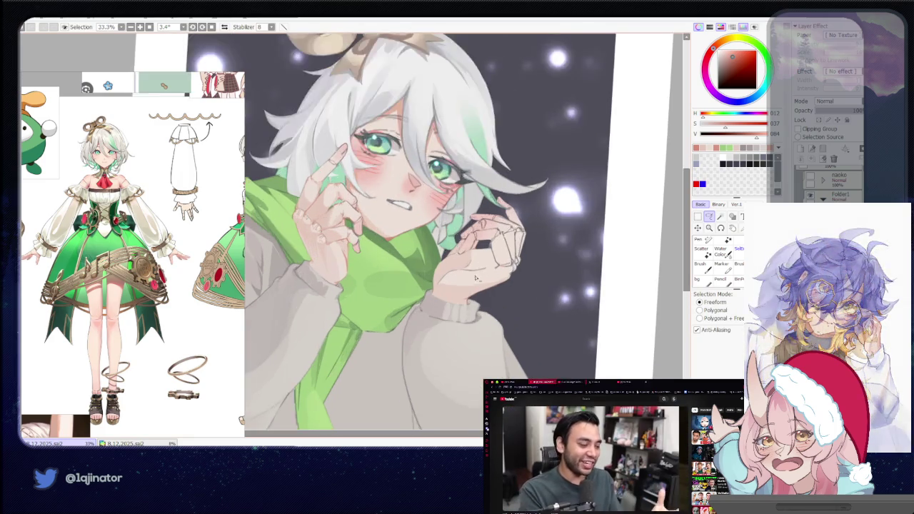
scroll(379, 277, up, 2)
scroll(380, 277, up, 1)
key(n)
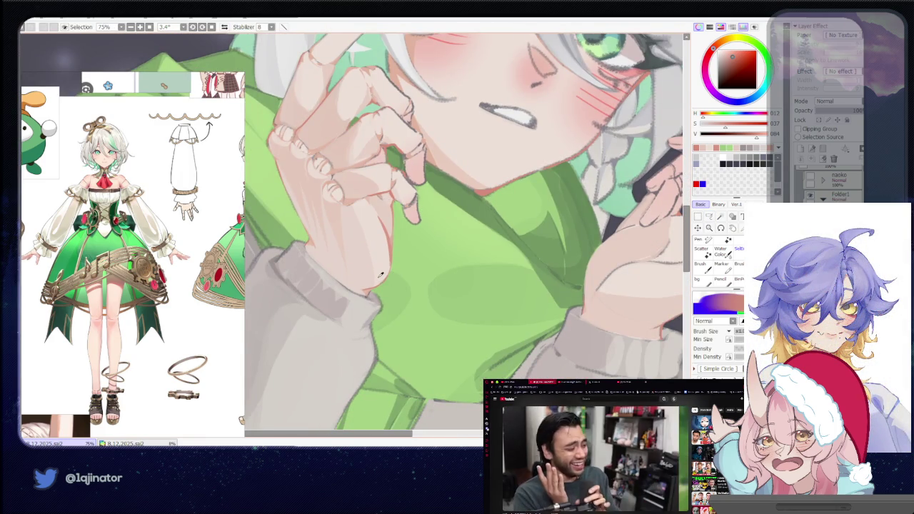
click(722, 55)
Paint the lighter shading in the selection, review the full figure, and undo two edits.
click(709, 218)
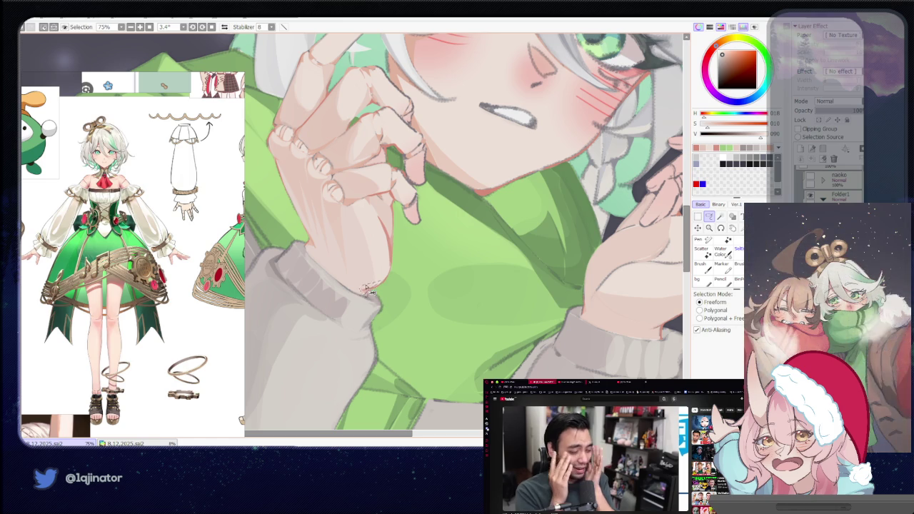
key(n)
scroll(357, 300, down, 4)
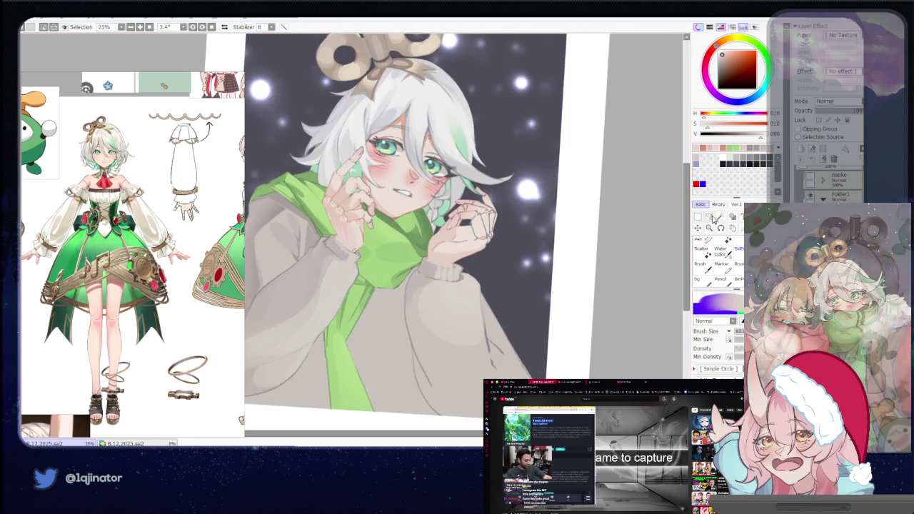
key(l)
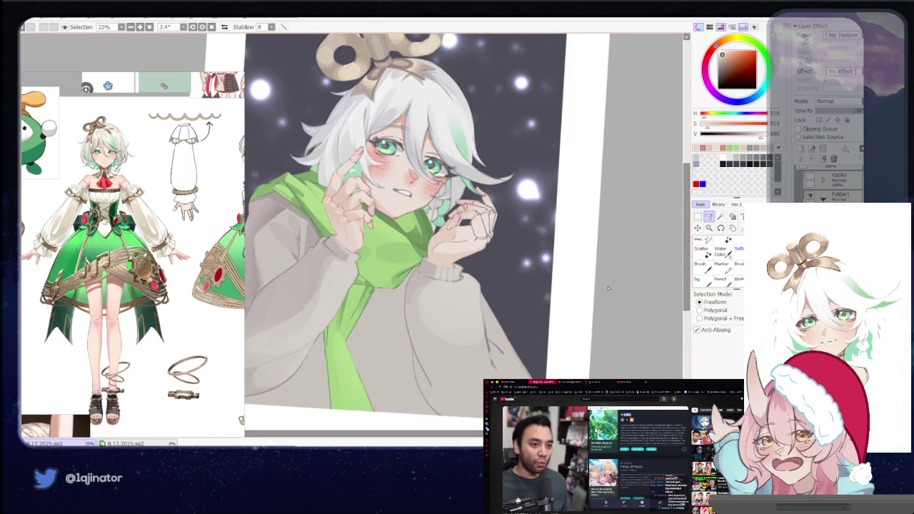
key(ctrl+z)
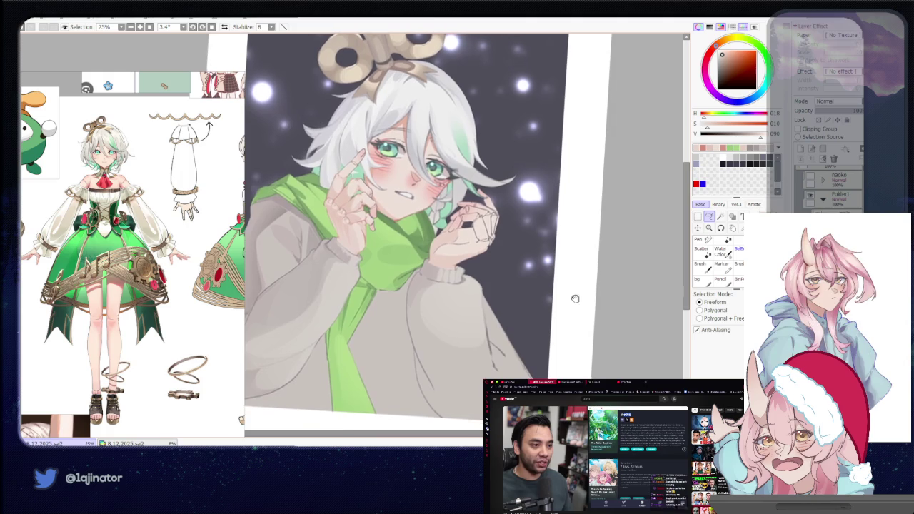
key(ctrl+z)
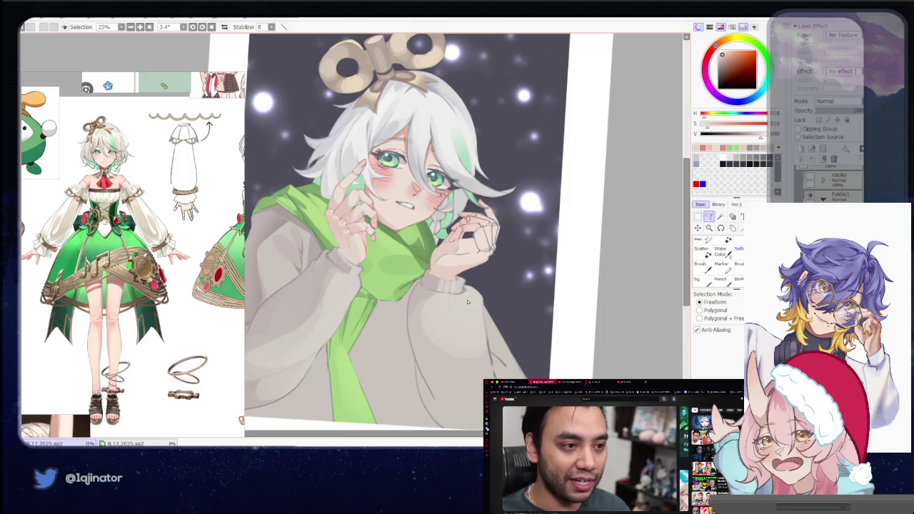